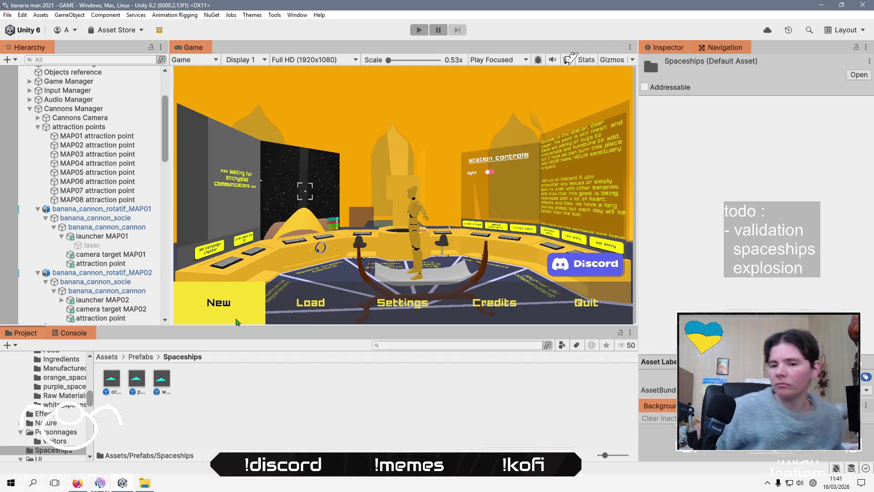
Clear the Project selection, enter play mode, and open the game's Load screen.
left_click(256, 387)
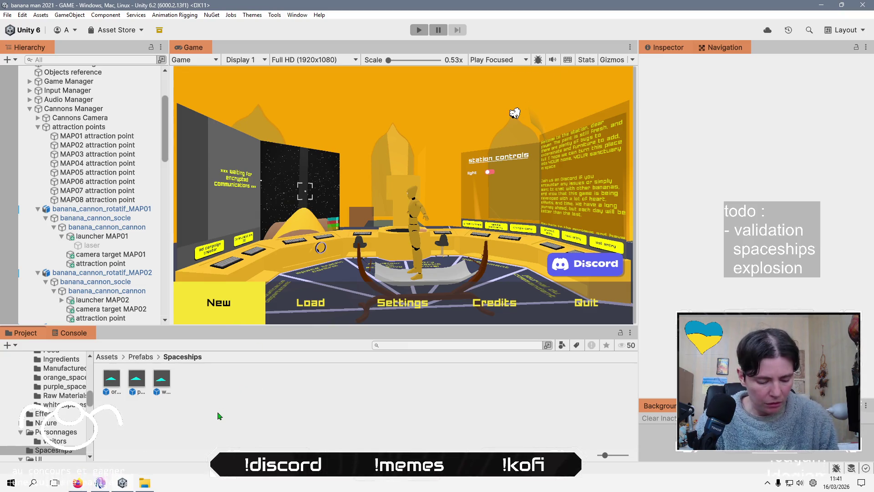
left_click(419, 30)
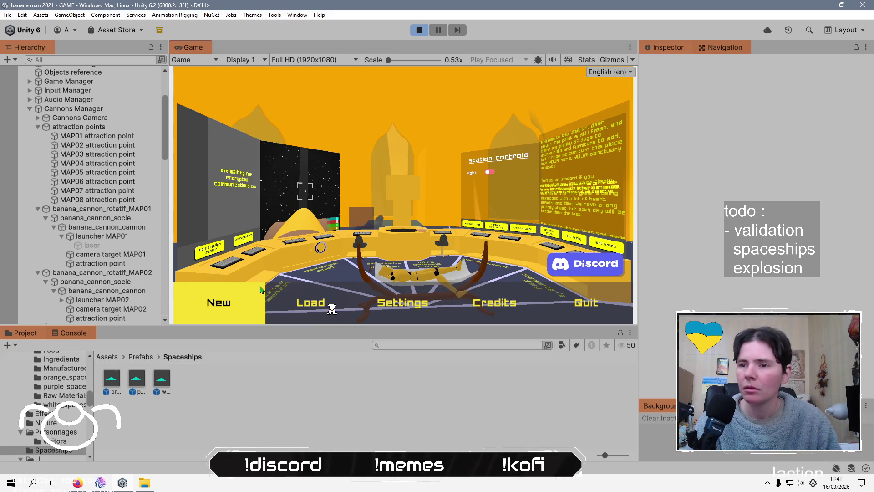
left_click(239, 305)
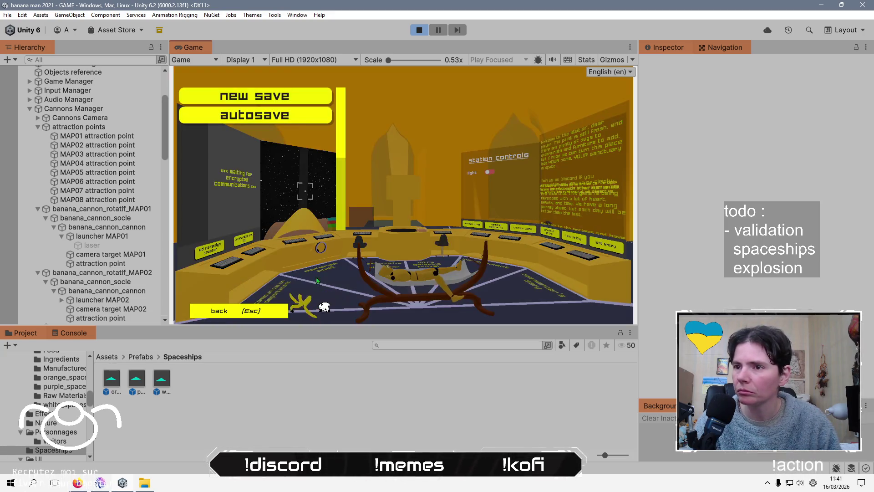
Load the autosave and walk to the plant alcove collecting bananas.
left_click(255, 96)
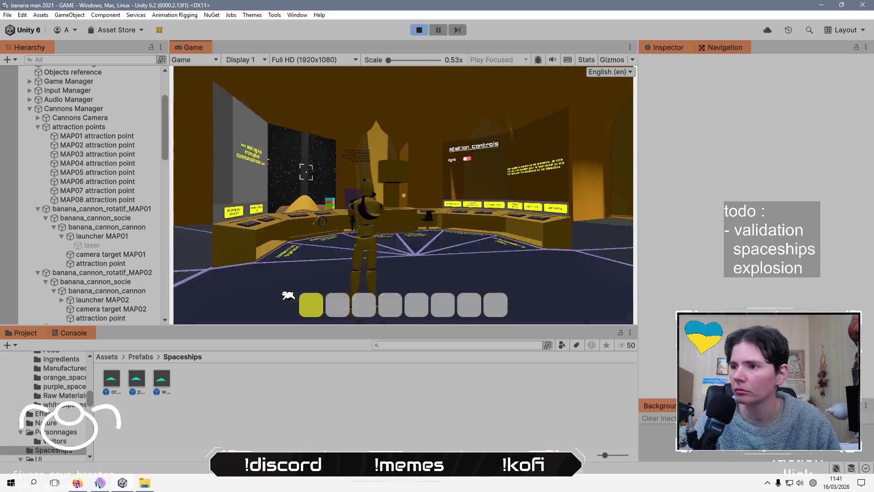
key("w")
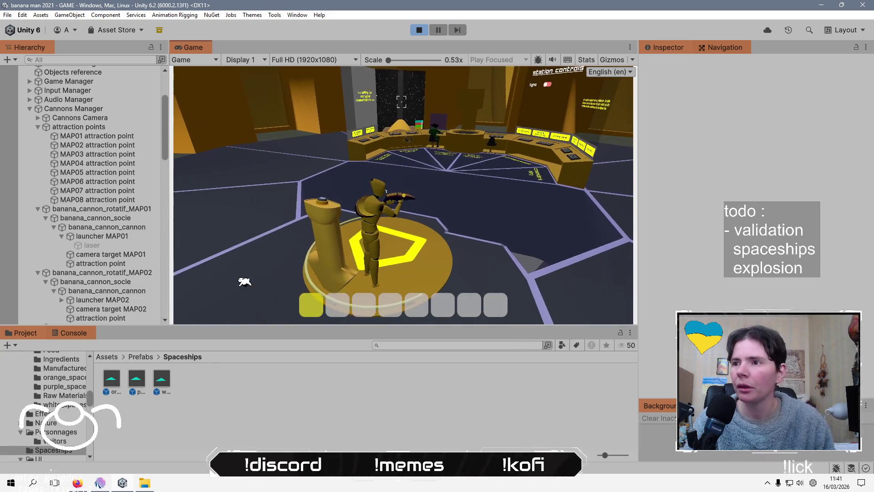
key("w")
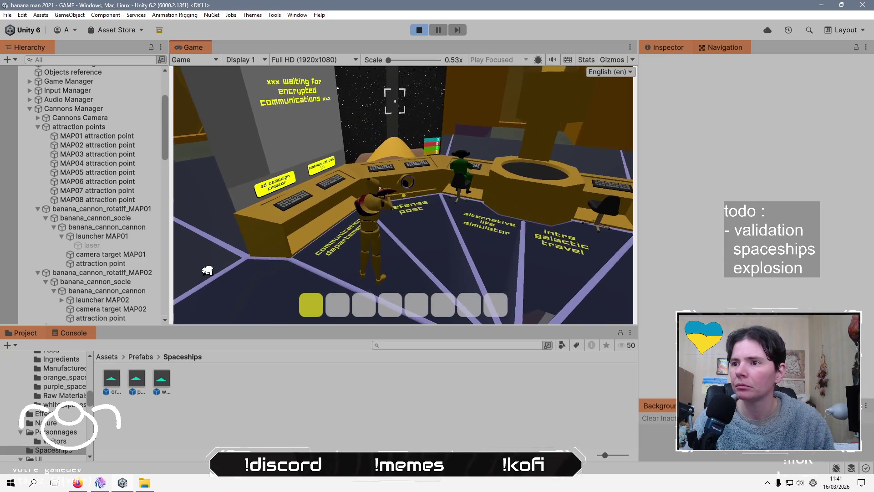
key("w")
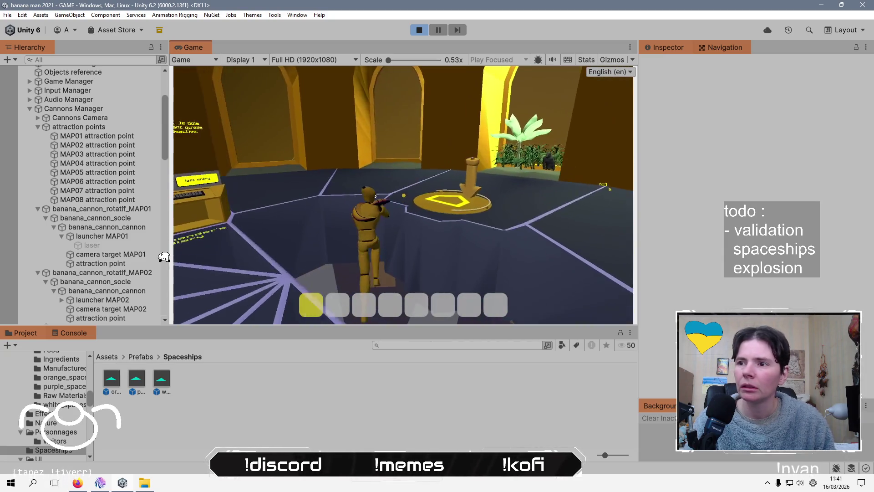
key("w")
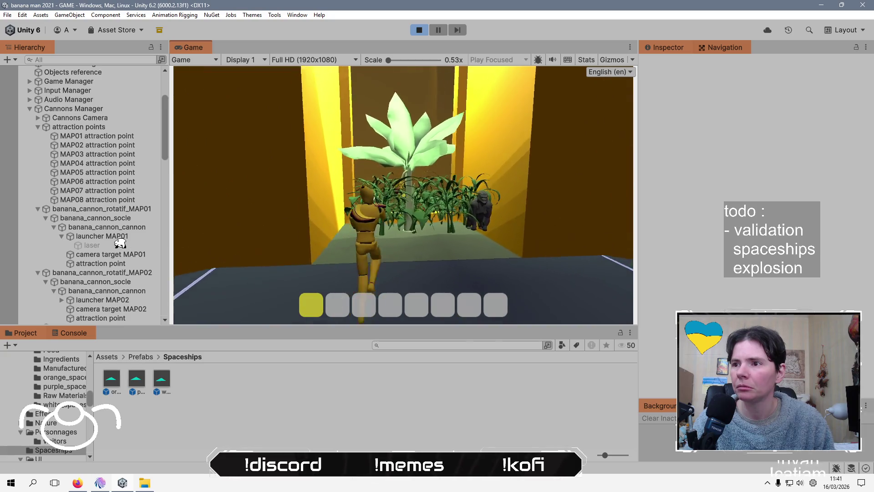
key("a")
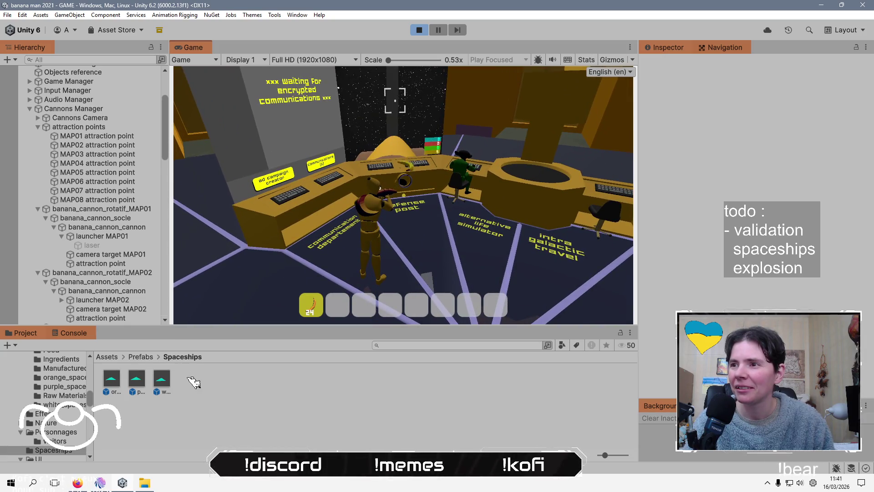
Pause and overwrite the autosave slot with the current game, then leave Unity.
key("Escape")
key("Right")
key("Return")
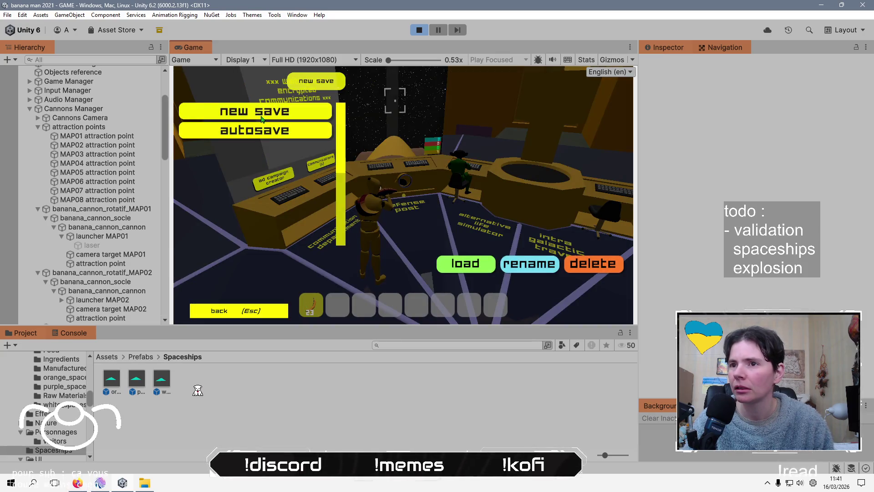
left_click(284, 132)
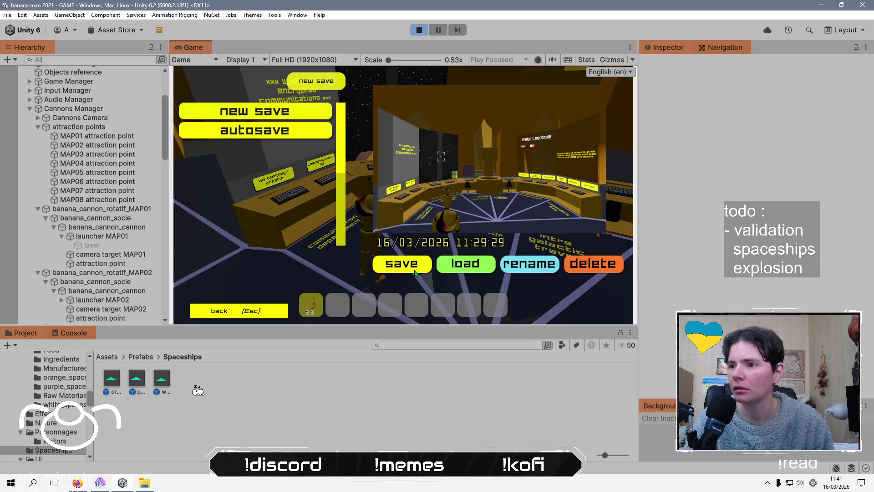
left_click(408, 269)
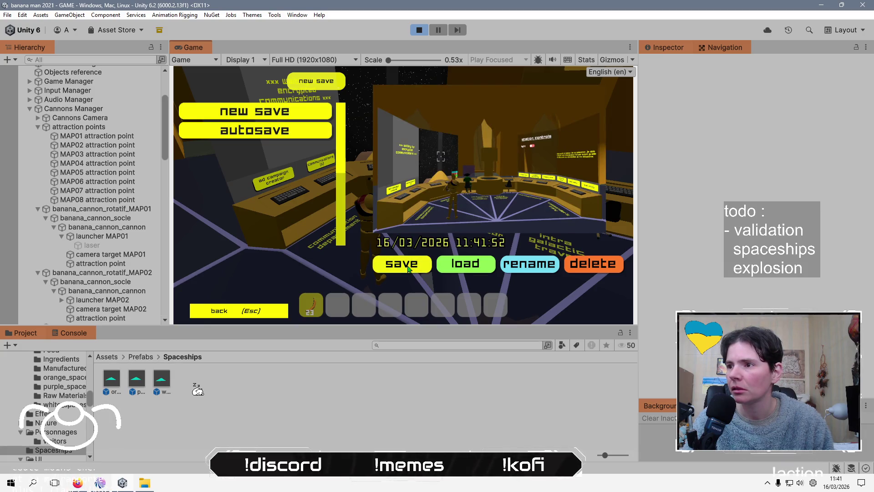
left_click(254, 314)
key("alt+Tab")
key("Tab")
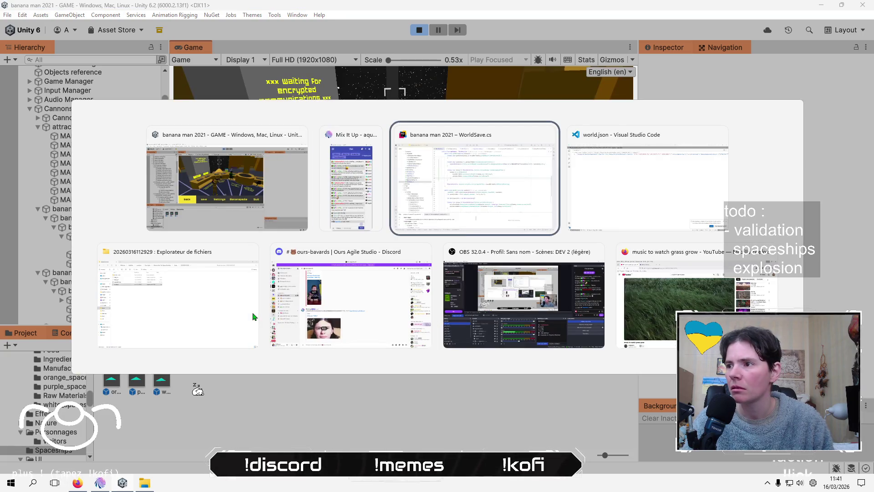
Format world.json with Format Document in VS Code, then stop Unity's play mode.
key("Escape")
key("alt+Tab")
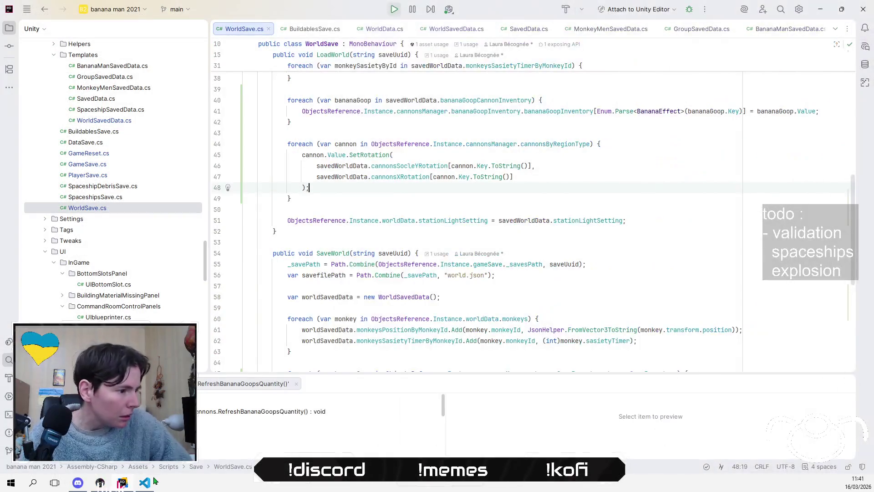
key("alt+Tab")
right_click(368, 177)
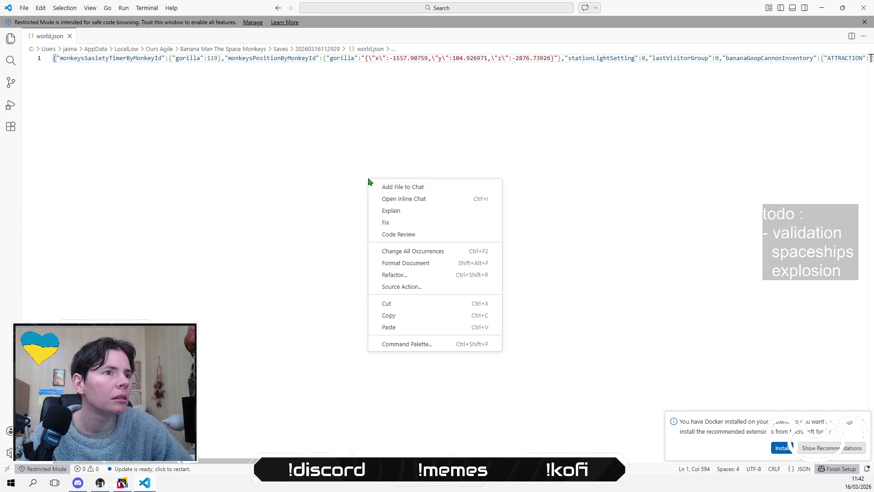
left_click(415, 266)
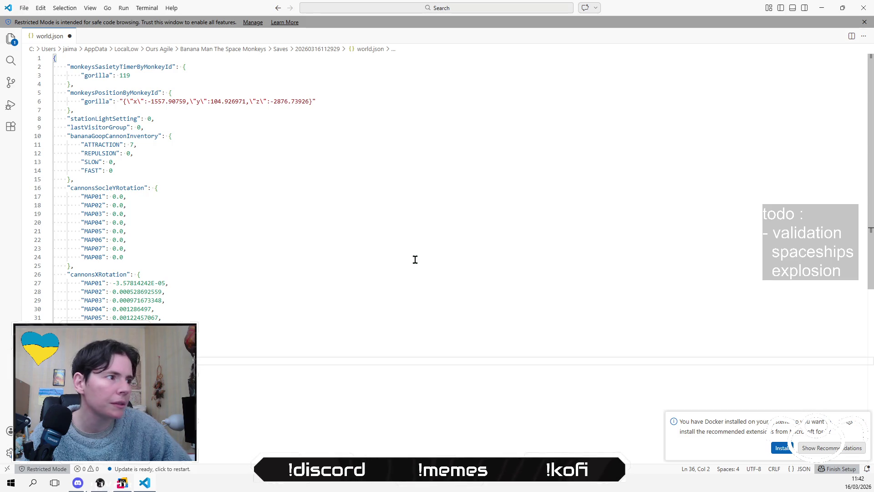
key("alt+Tab")
left_click(419, 30)
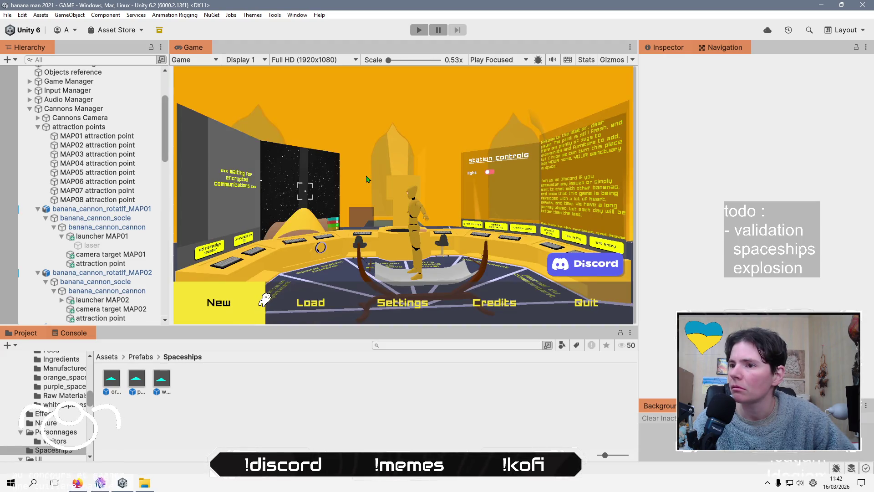
Restart play mode and open the game's Load screen listing the save slots.
left_click(419, 30)
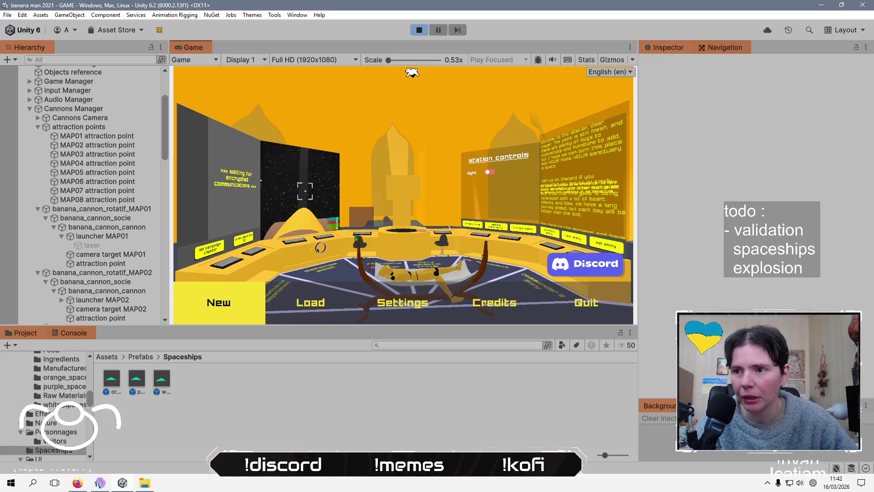
left_click(317, 300)
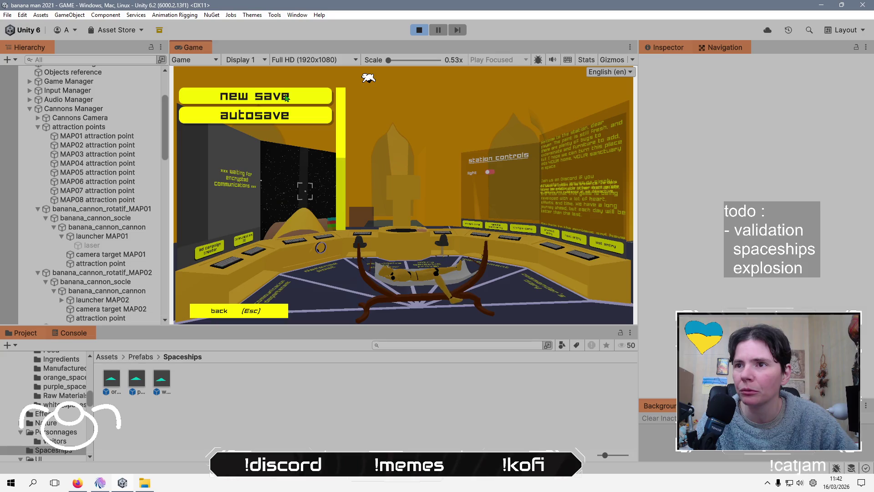
Load the save and test it by walking around and switching hotbar slots 3 and 2.
left_click(472, 265)
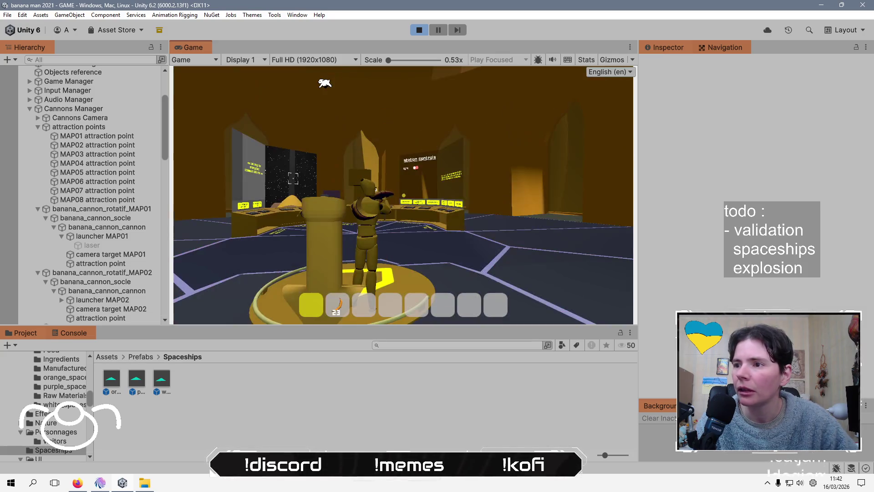
key("w")
key("w")
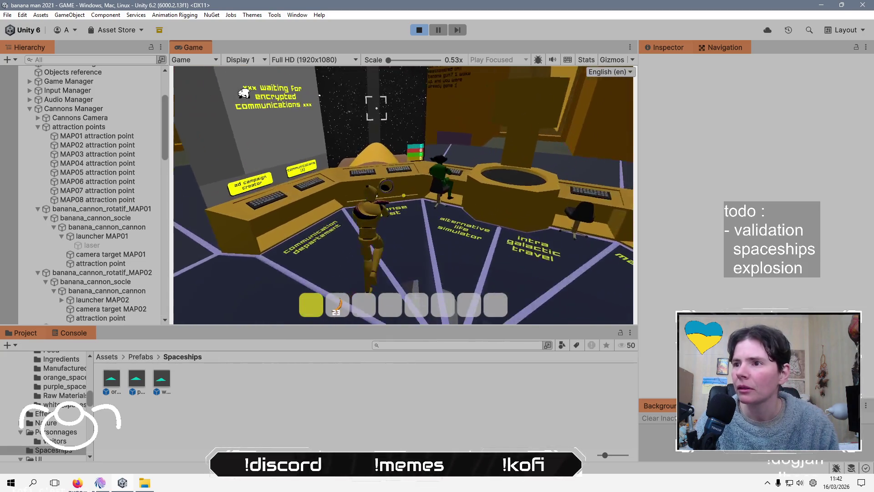
key("s")
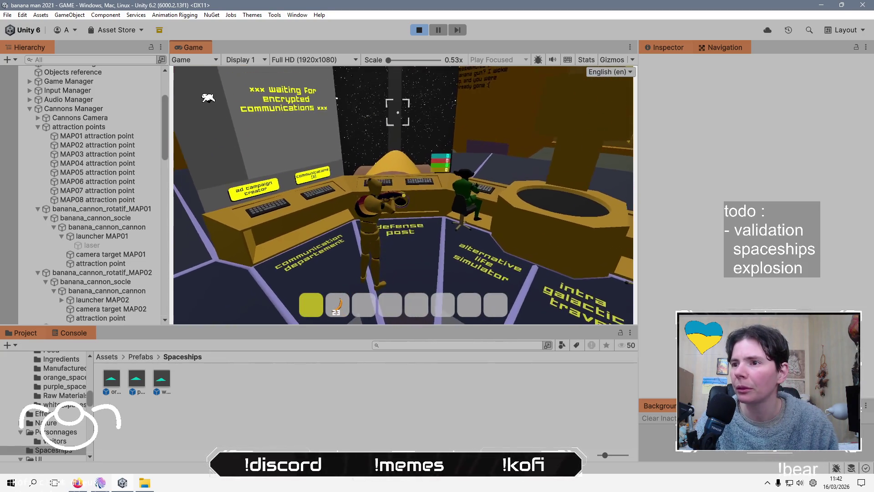
key("s")
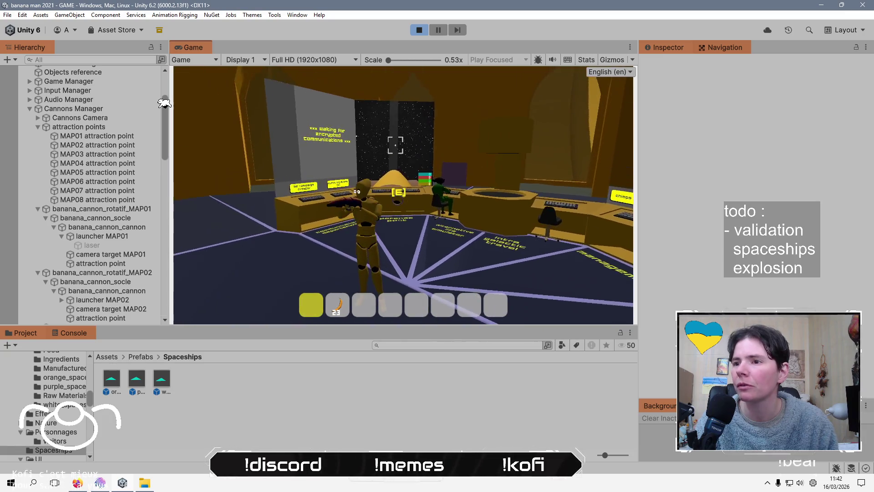
key("3")
key("2")
key("w")
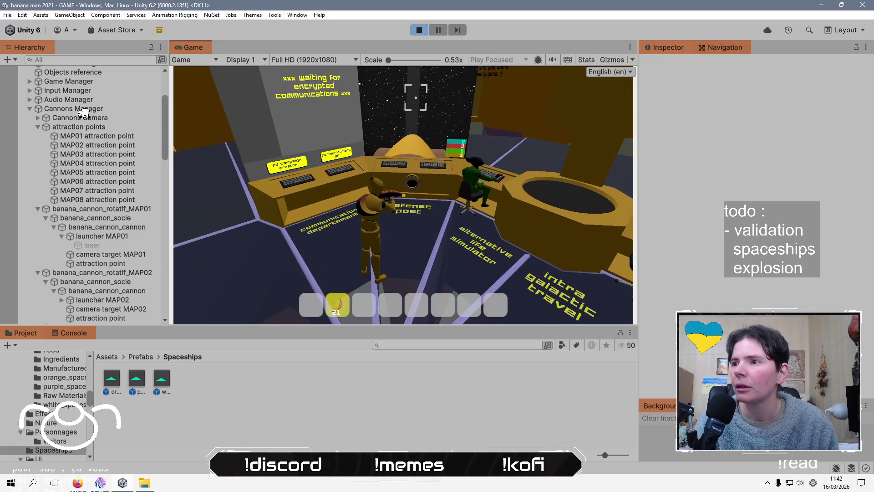
Pause, stop play mode, and bring up the Mix It Up chat.
key("Escape")
left_click(419, 29)
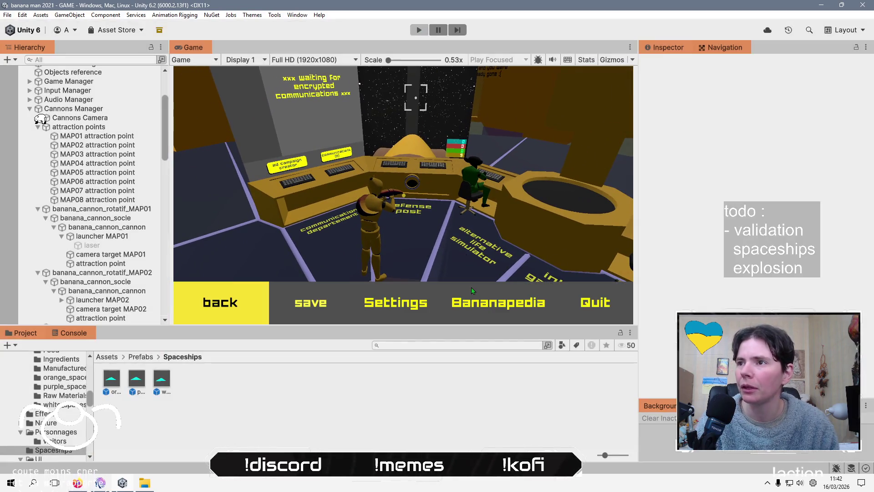
key("alt+Tab")
key("alt+Tab")
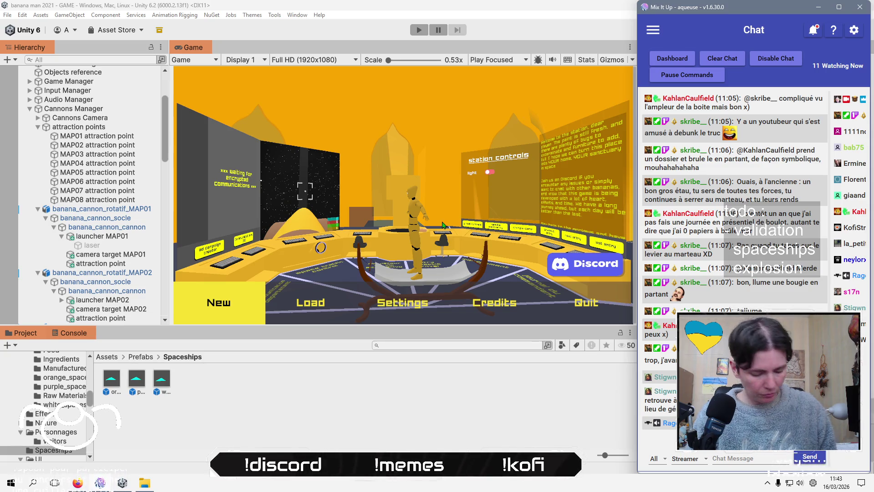
key("alt+Tab")
key("alt+Tab")
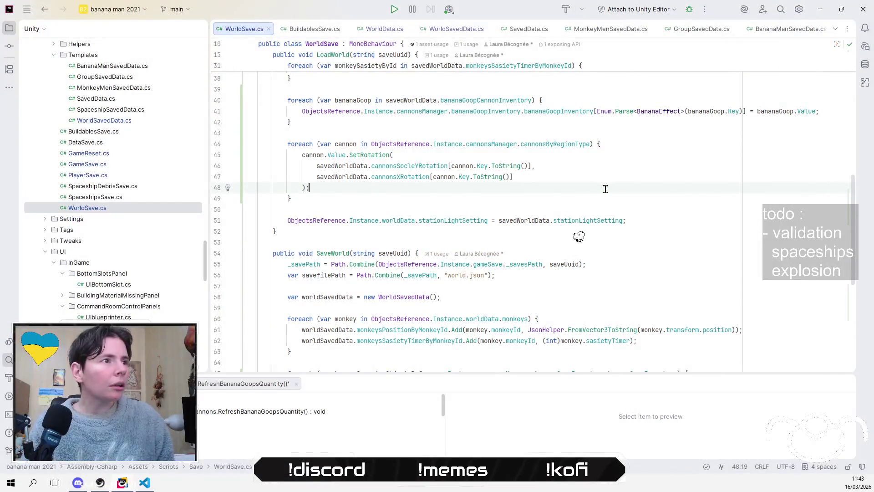
Review the SaveWorld code in WorldSave.cs around line 53.
scroll(76, 269, "down", 5)
scroll(76, 269, "down", 5)
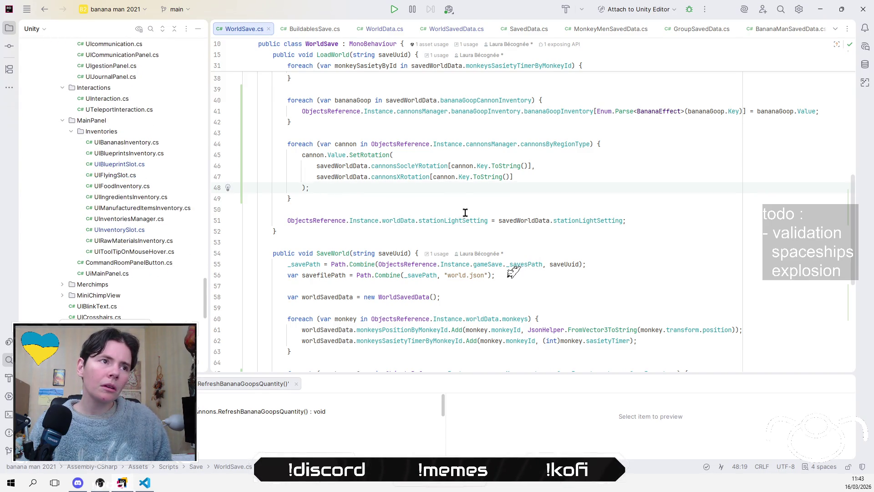
left_click(473, 243)
scroll(473, 242, "up", 12)
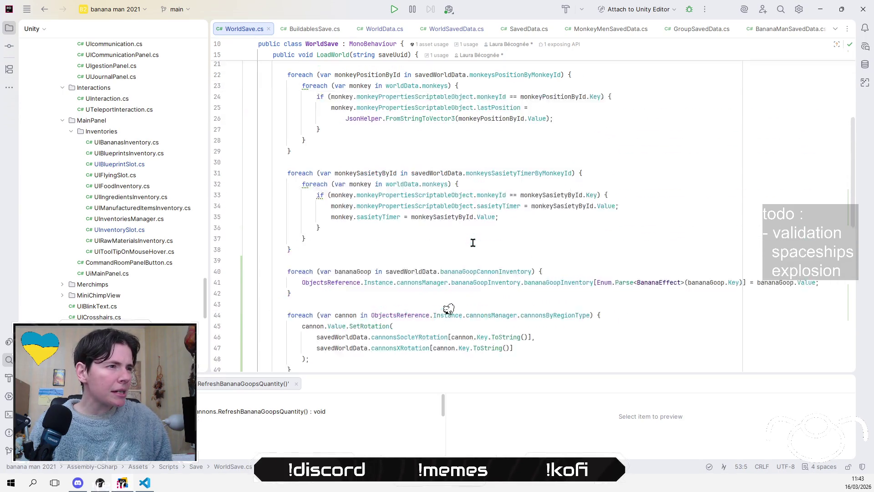
scroll(473, 243, "down", 14)
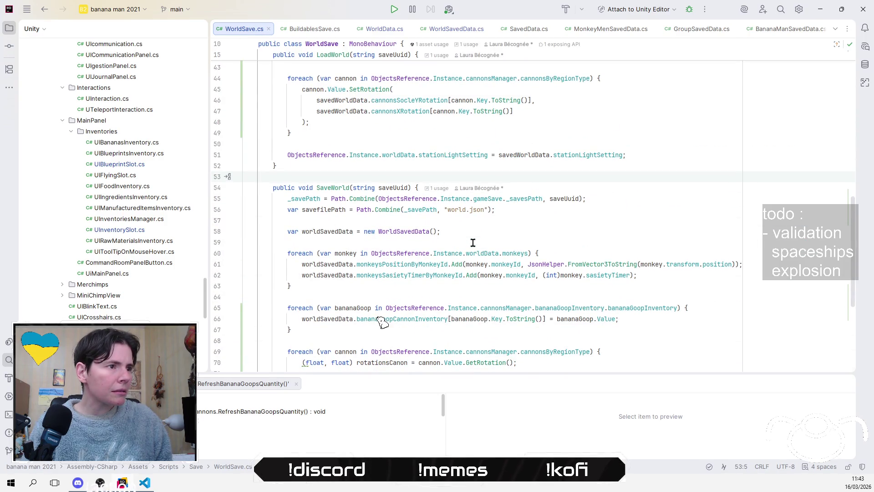
scroll(473, 242, "up", 1)
scroll(473, 243, "down", 7)
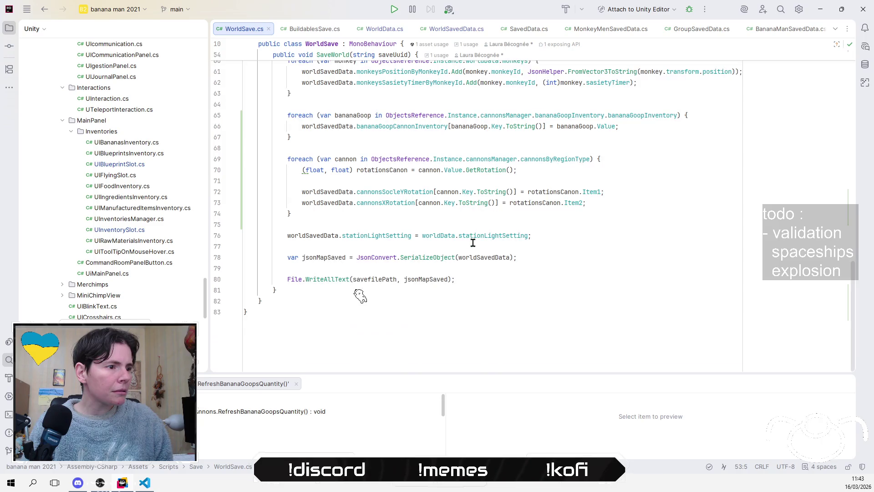
scroll(149, 260, "up", 3)
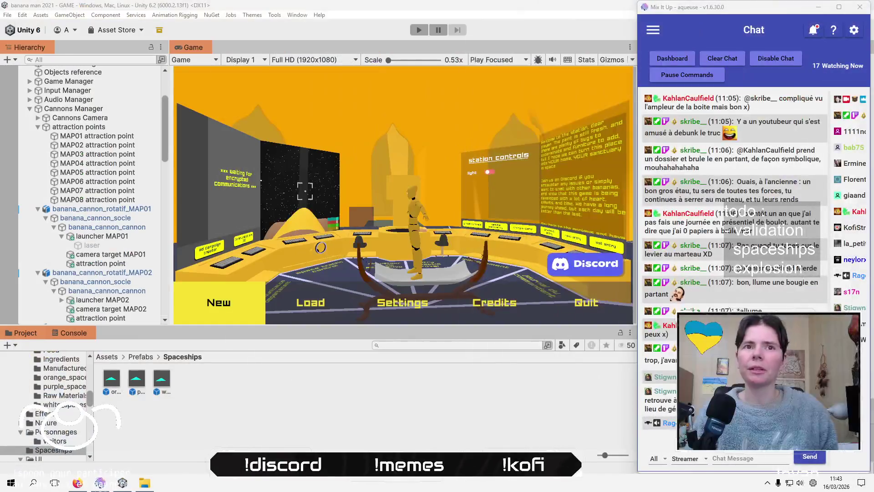
Open GameSave.cs from the hidden-tabs list and read its SaveCameraView screenshot code.
left_click(835, 29)
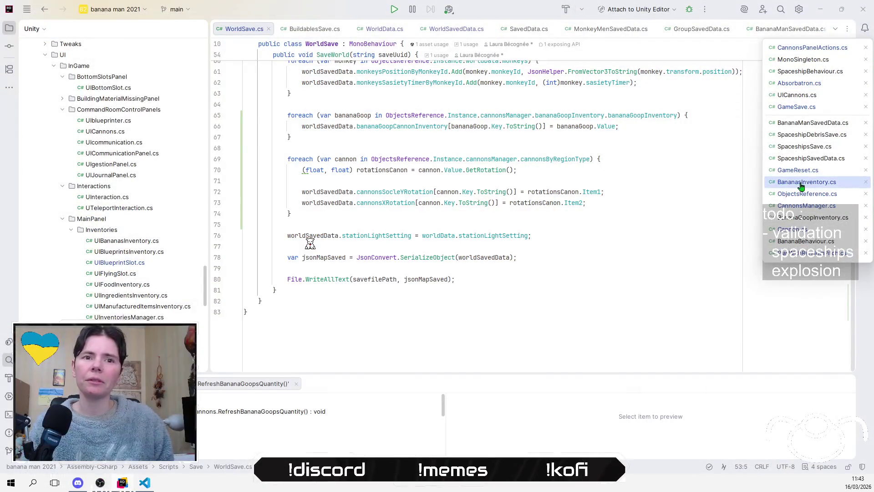
left_click(804, 107)
scroll(562, 254, "down", 7)
scroll(562, 254, "down", 9)
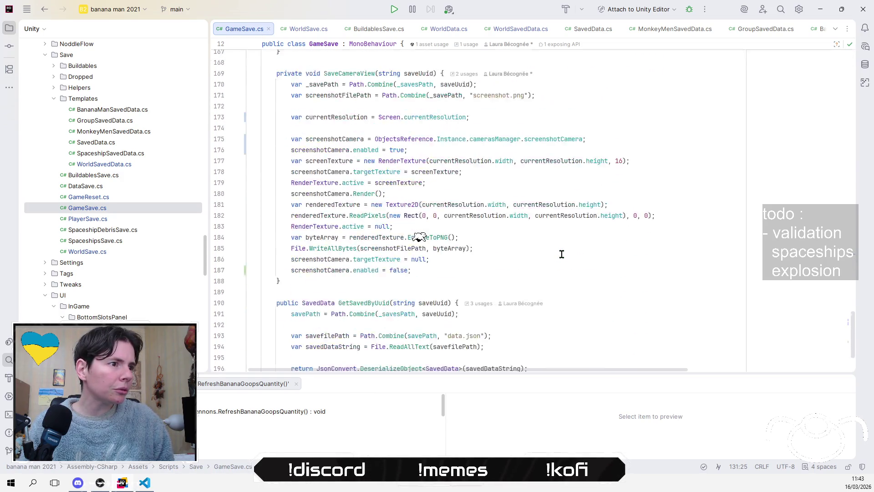
Read through GameSave.cs around line 143.
scroll(562, 254, "up", 14)
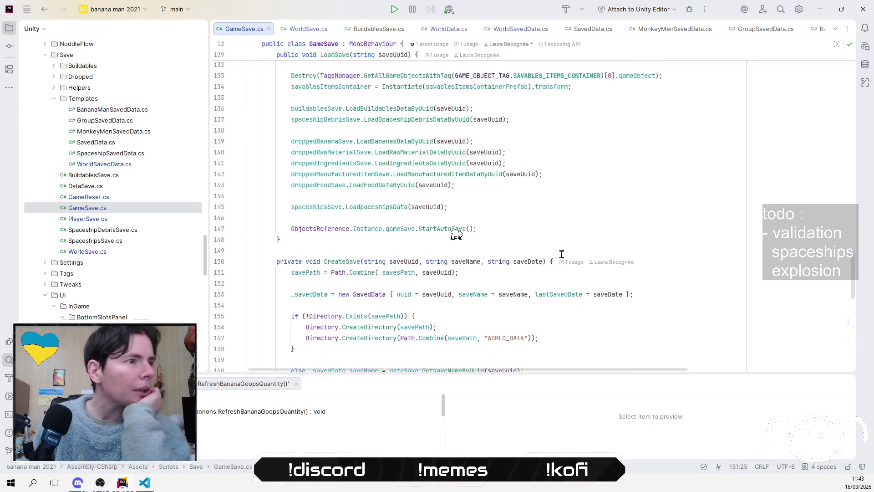
scroll(562, 254, "up", 3)
left_click(562, 251)
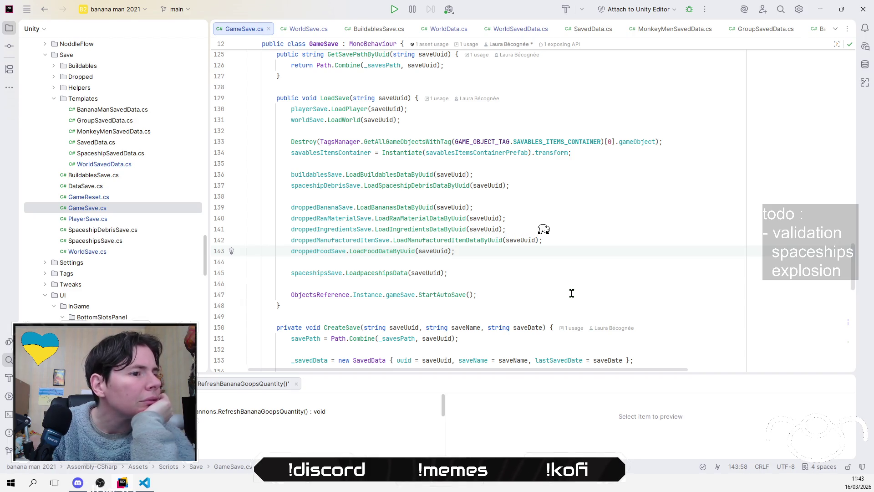
scroll(572, 294, "up", 3)
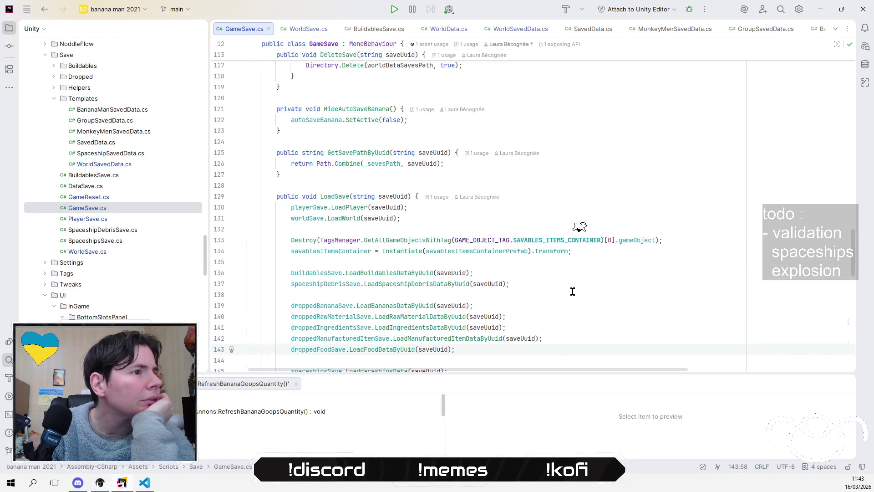
scroll(573, 291, "up", 3)
scroll(573, 291, "down", 6)
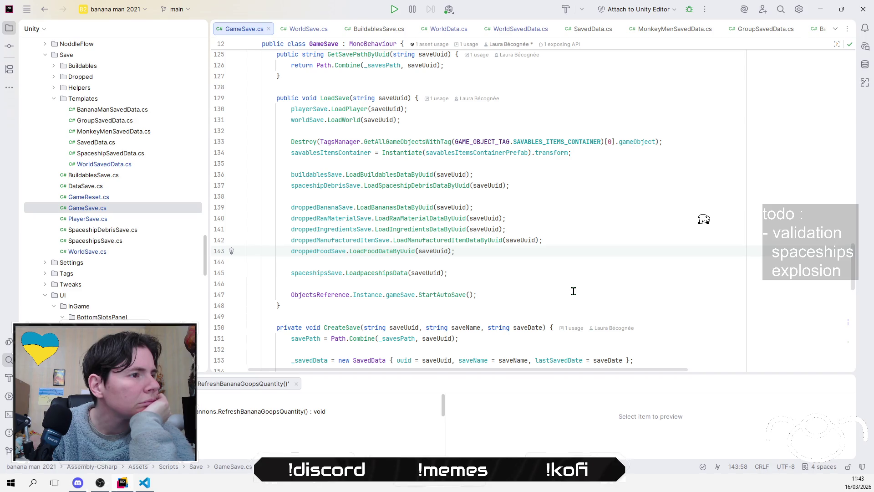
Inspect the LoadBananasDataByUuid definition, then navigate back.
left_click(377, 273)
left_click(411, 209)
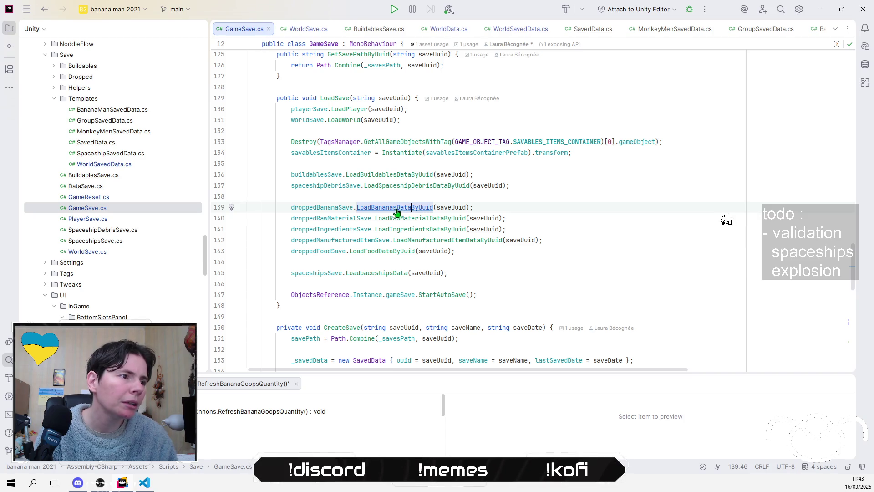
left_click(396, 211, "ctrl")
scroll(684, 240, "down", 3)
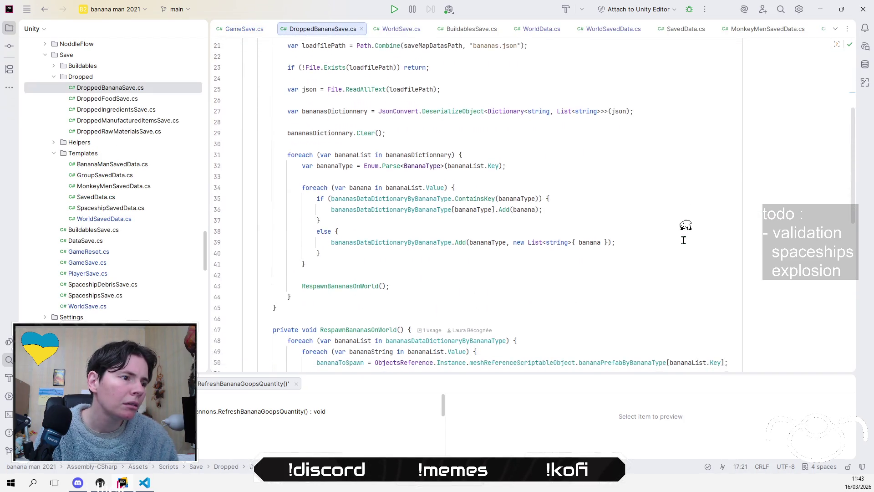
scroll(683, 240, "down", 1)
scroll(684, 240, "down", 2)
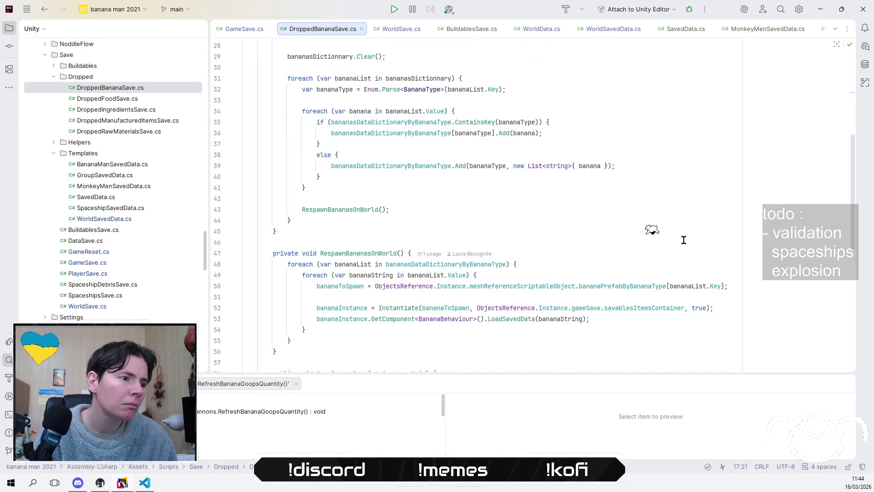
scroll(684, 240, "down", 3)
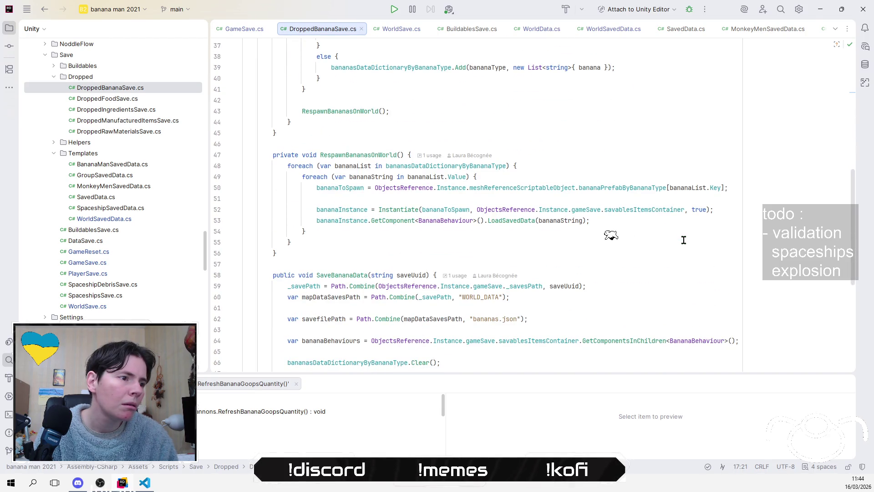
left_click(44, 10)
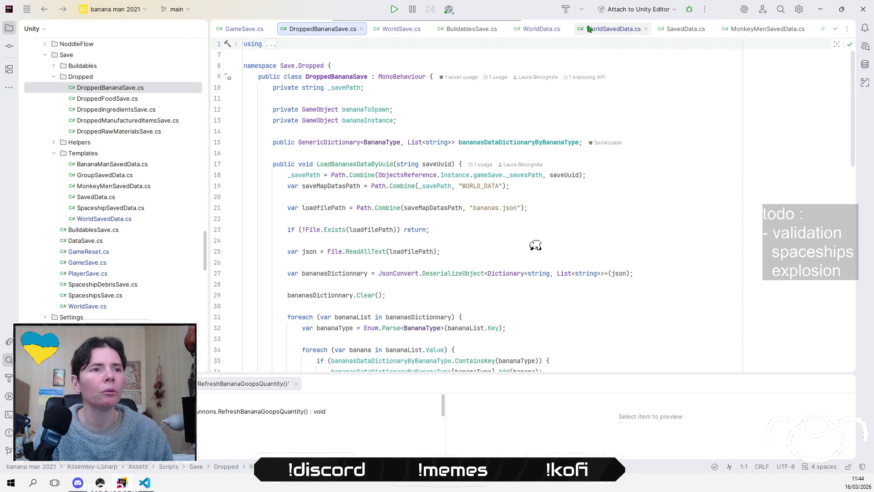
Check WorldData.cs, then return to LoadWorld in WorldSave.cs at the stationLightSetting line 48.
left_click(533, 33)
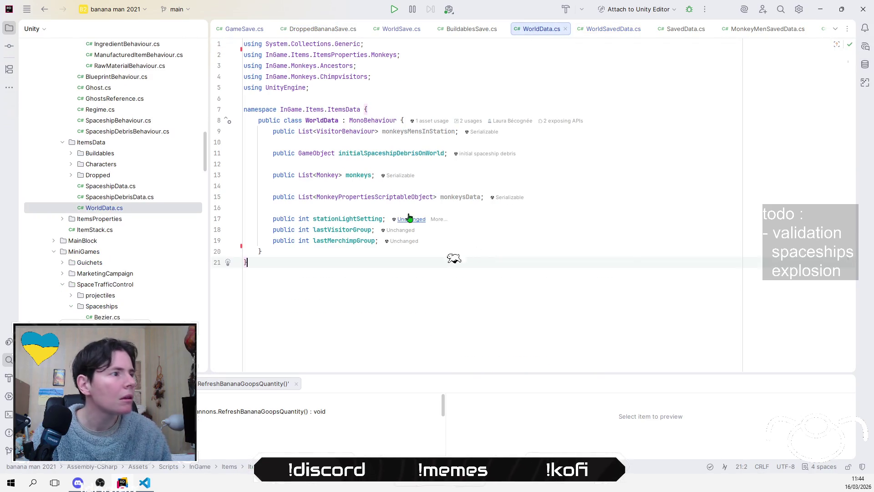
left_click(400, 29)
left_click(617, 234)
left_click(621, 216)
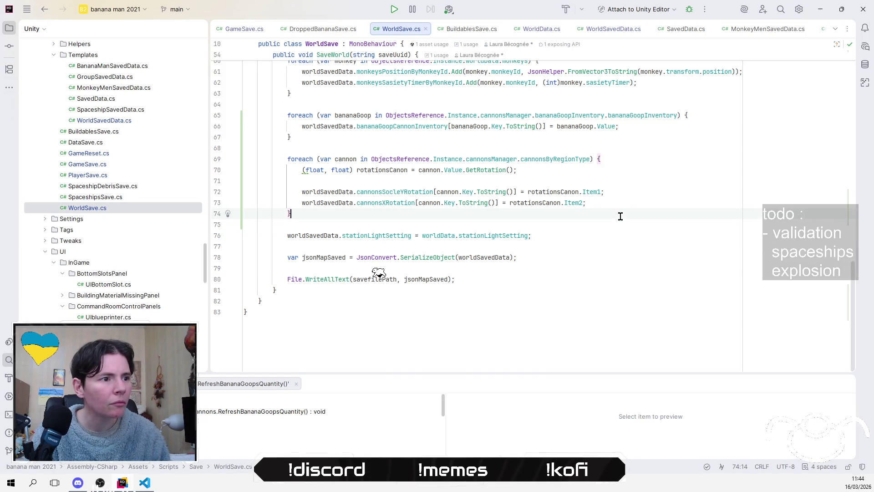
scroll(620, 221, "up", 3)
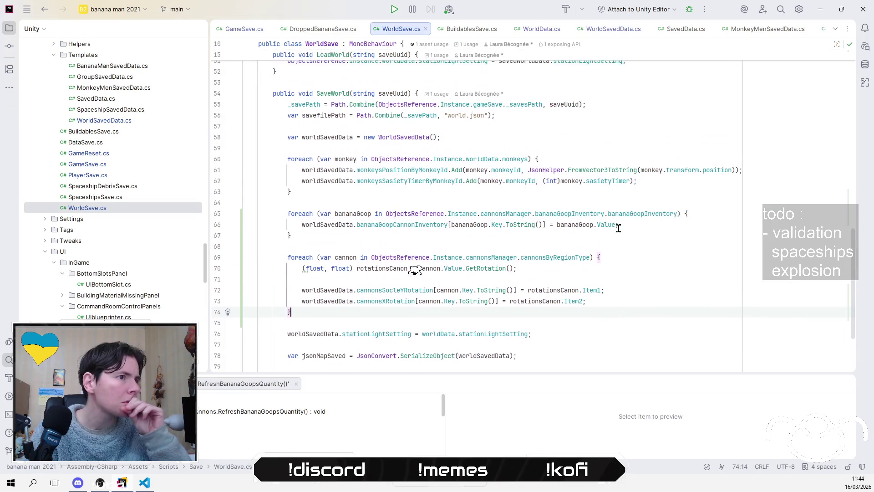
scroll(618, 228, "up", 5)
left_click(655, 254)
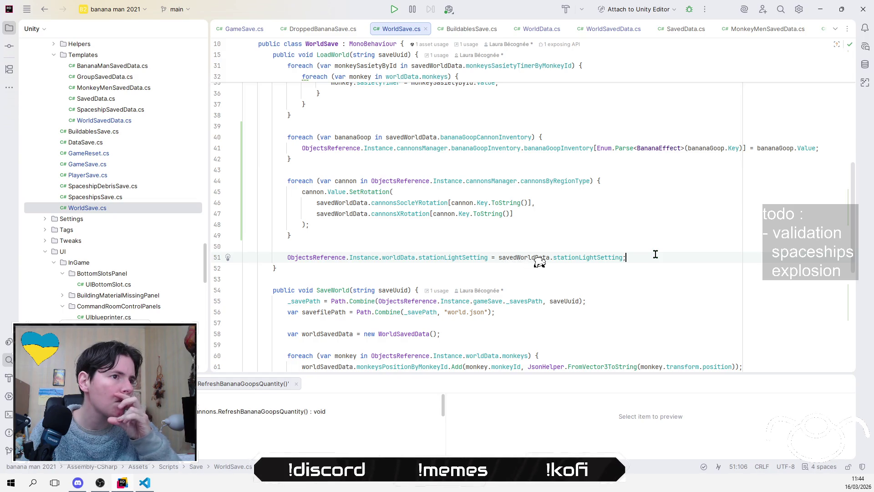
scroll(655, 254, "up", 3)
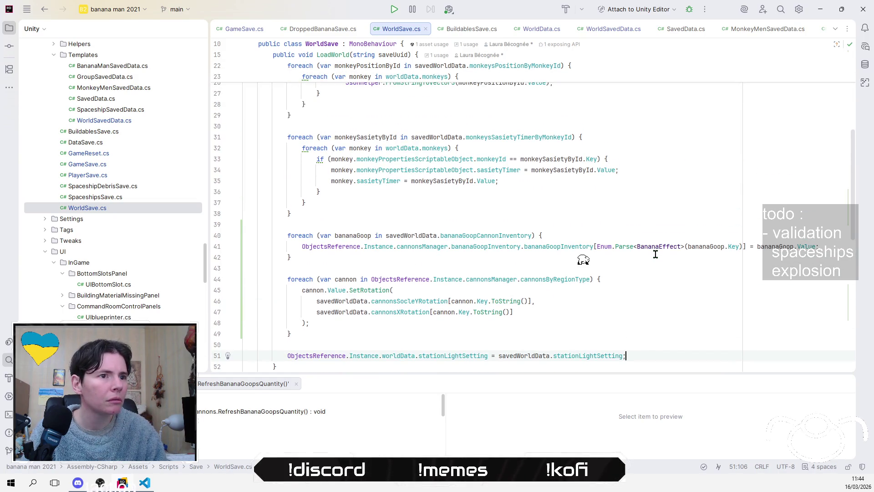
scroll(655, 254, "down", 2)
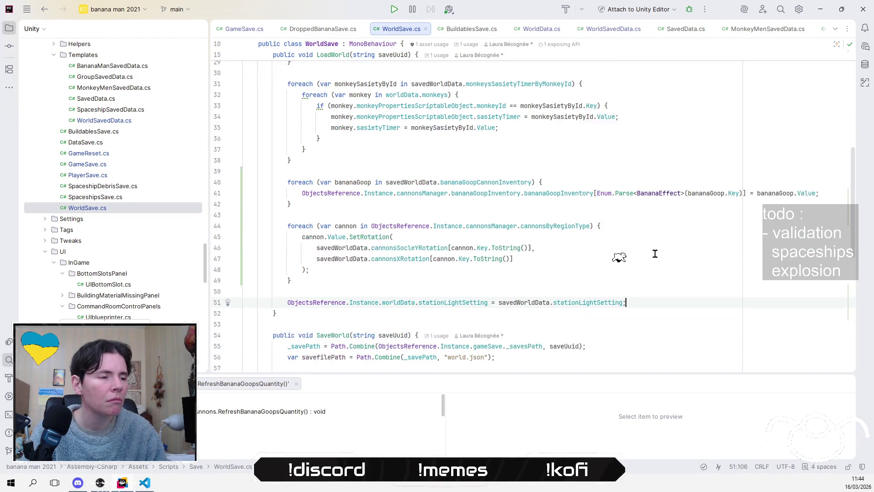
left_click(655, 253)
Start a new line after the stationLightSetting assignment below line 51.
left_click(602, 267)
key("Down")
key("Down")
key("End")
key("Return")
key("Return")
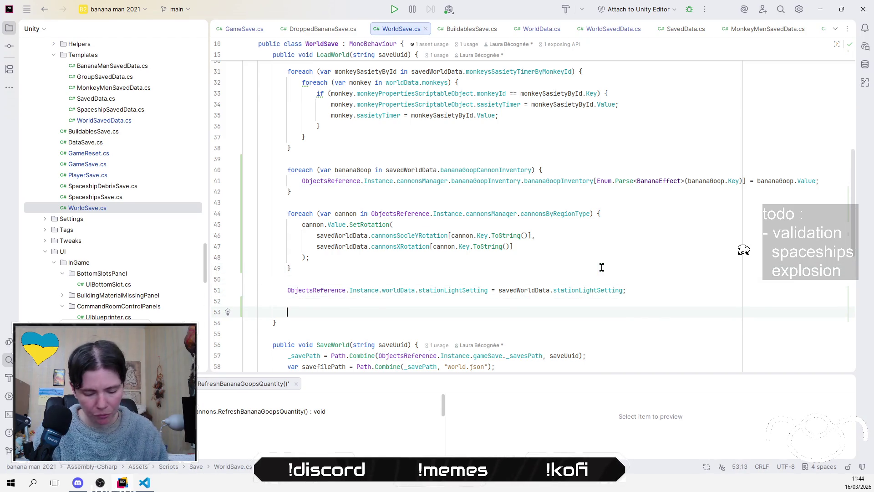
Add ObjectsReference.Instance.uiCannons.RefreshBananaGoopsQuantity(); and jump to its UICannons definition.
type("Ob")
key("Return")
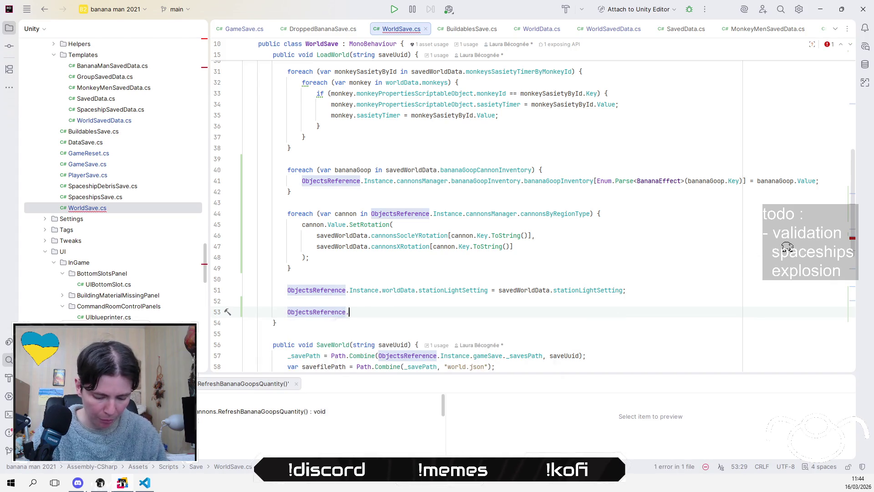
type("Instance.")
type("ui")
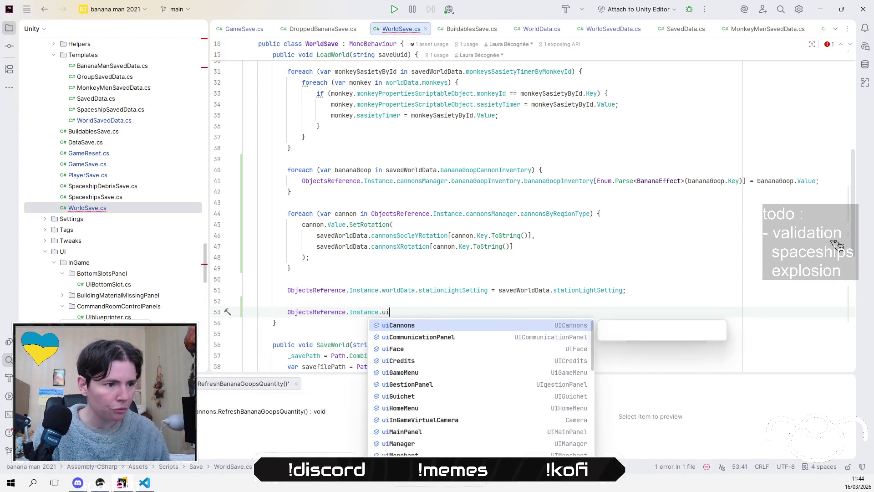
key("Return")
type(".")
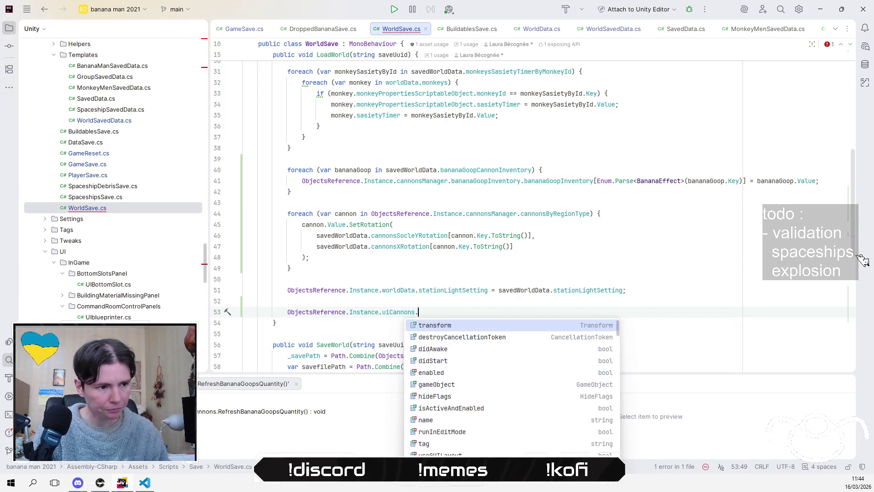
type("s")
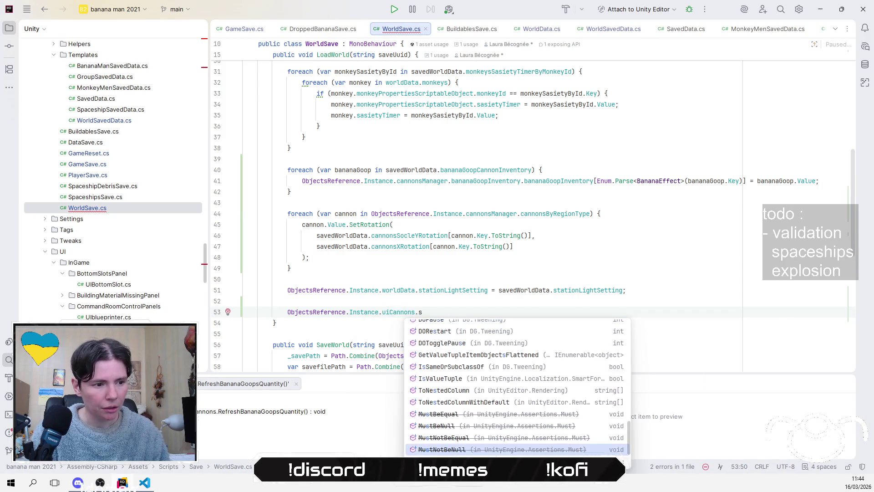
key("Down")
key("Down")
key("Down")
key("Down")
key("Down")
key("Down")
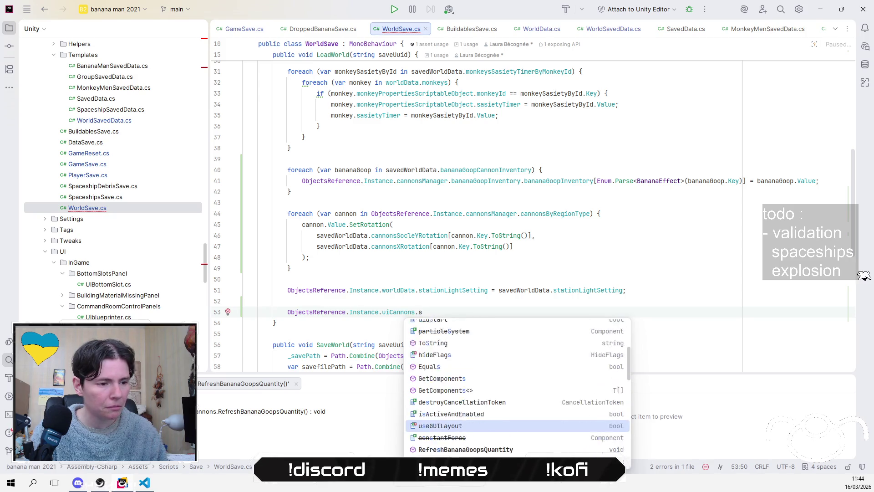
key("Return")
type(";")
mouse_move(453, 314)
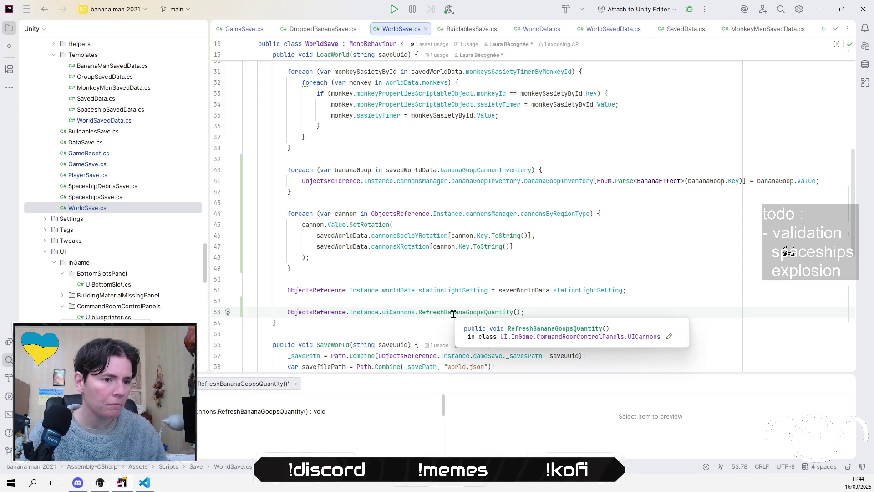
left_click(480, 315, "ctrl")
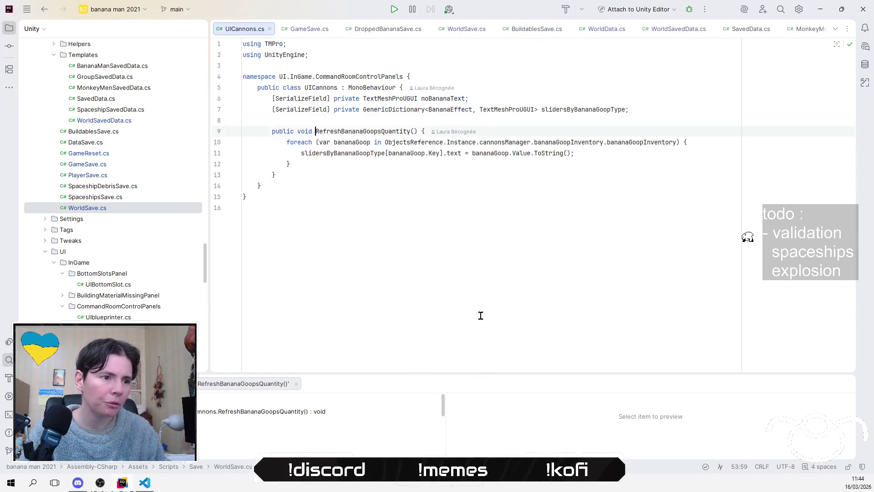
Return from UICannons.cs to LoadWorld in WorldSave.cs, then switch to Unity.
key("Down")
key("Down")
key("End")
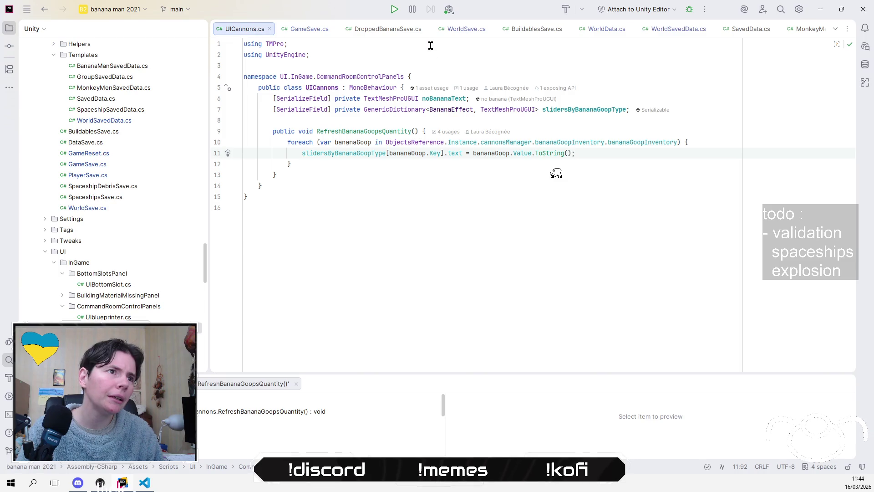
left_click(463, 30)
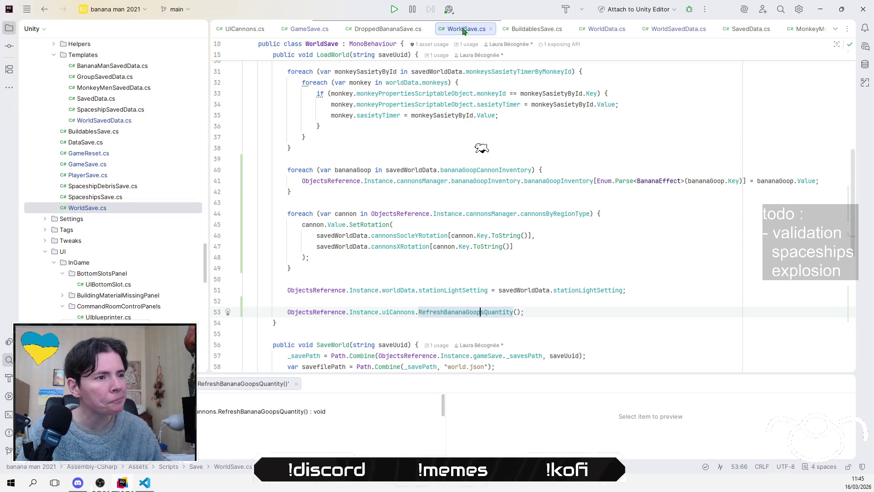
left_click(371, 275)
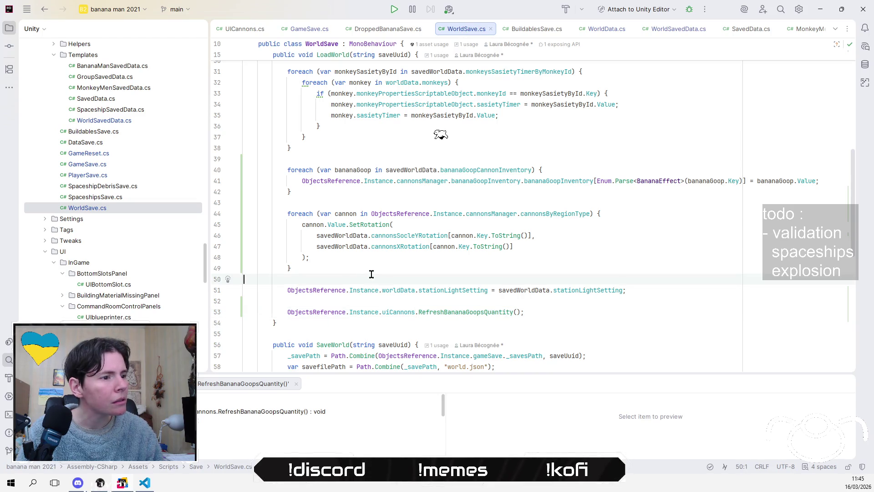
scroll(371, 274, "up", 2)
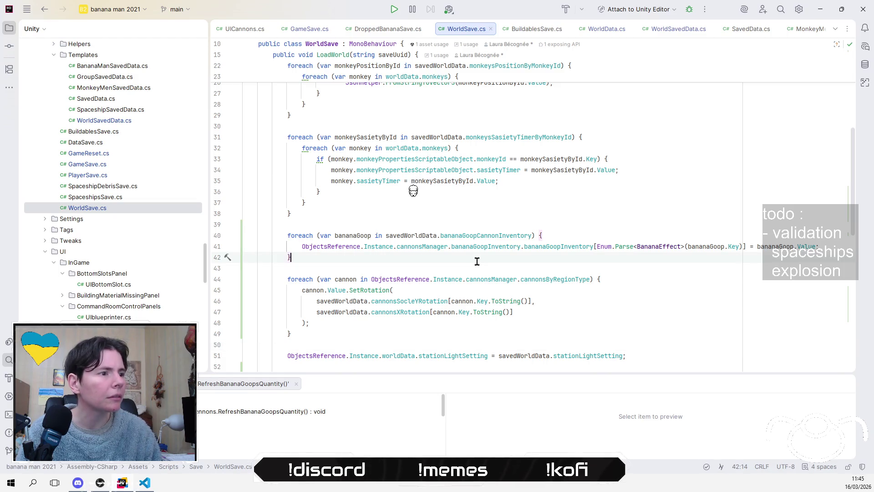
key("alt+Tab")
key("alt+Tab")
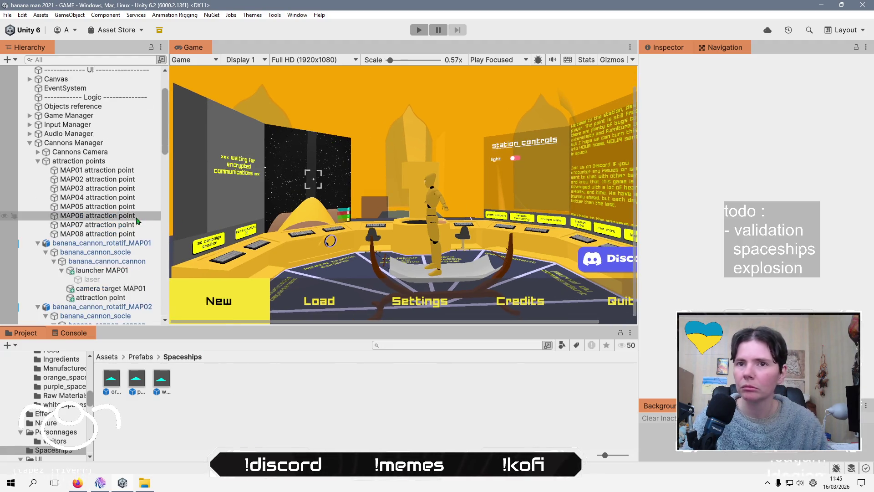
Enter play mode and load the autosave from the save-slot screen.
left_click(419, 30)
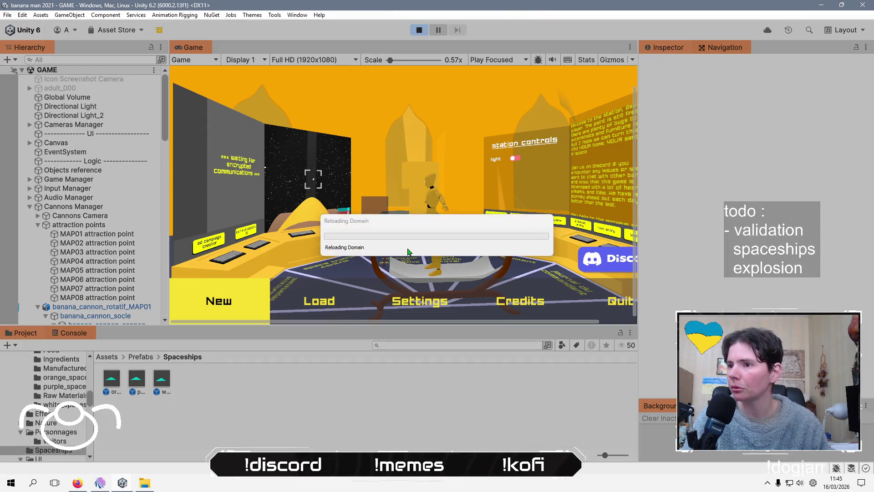
key("alt+Tab")
key("Tab")
key("Tab")
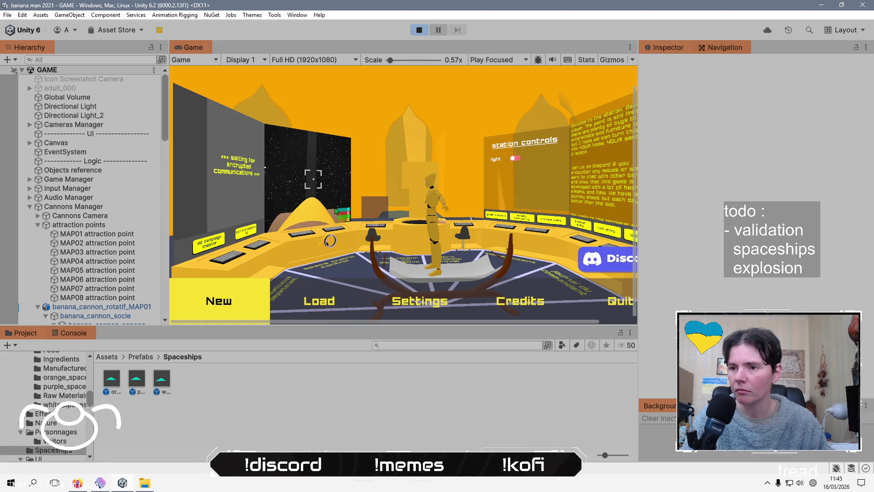
left_click(309, 296)
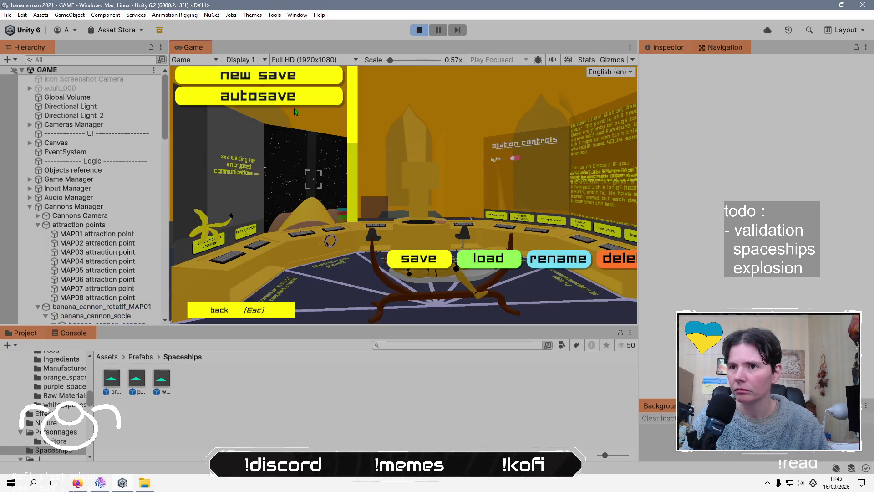
left_click(419, 258)
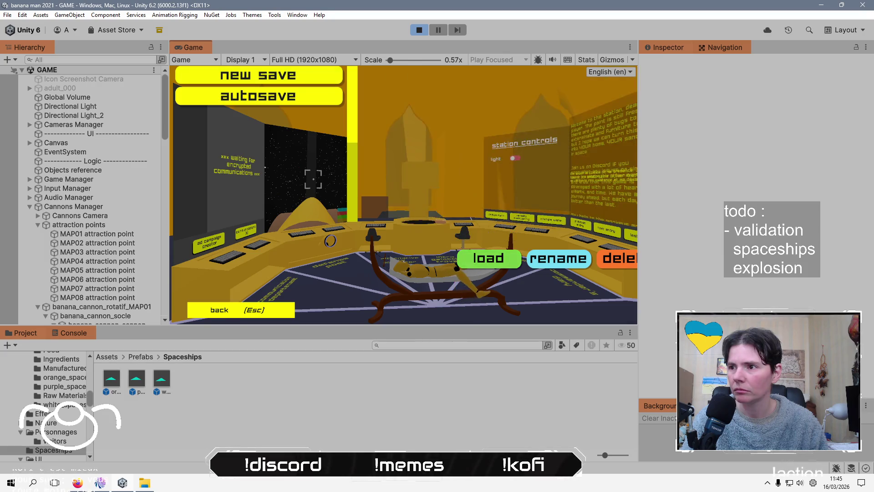
left_click(488, 258)
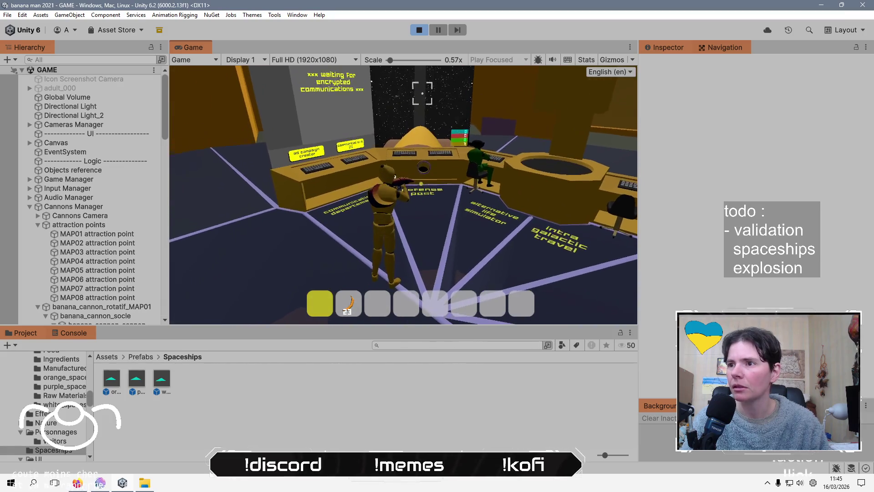
Equip bananas, throw three, take and leave cannon control, then bring up the chat.
key("2")
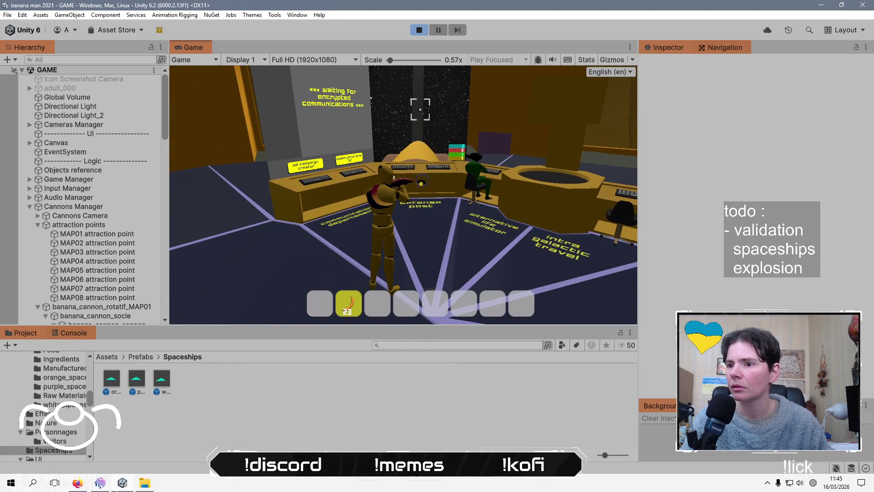
left_click(420, 109)
left_click(420, 109)
left_click(420, 109)
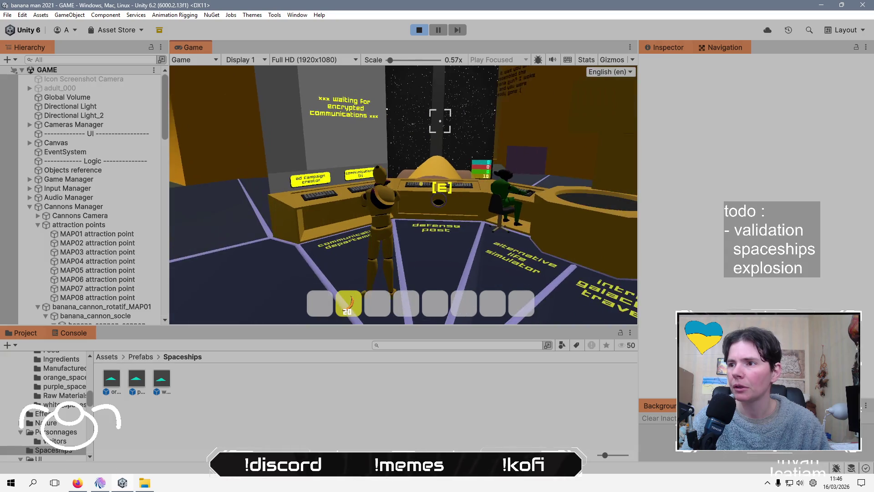
key("e")
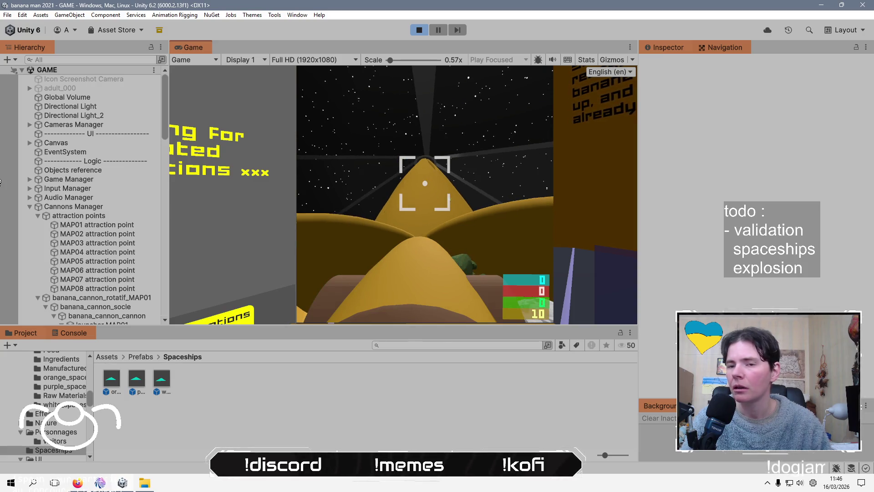
key("e")
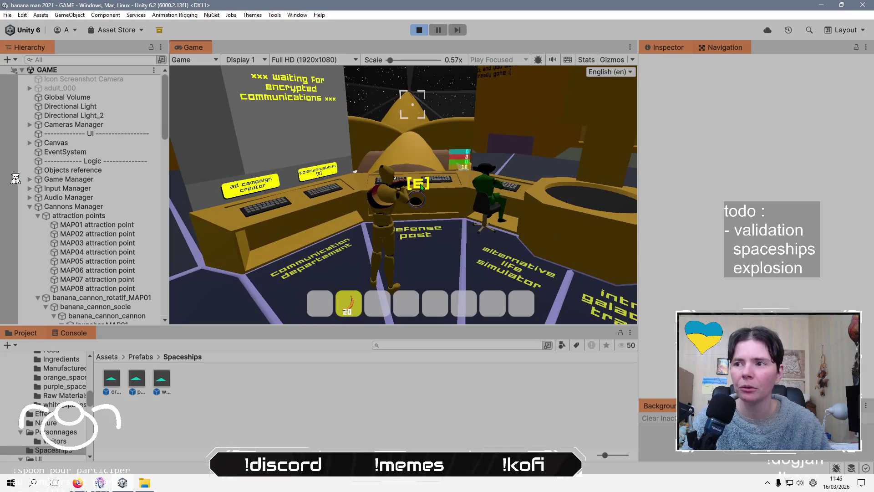
key("alt+Tab")
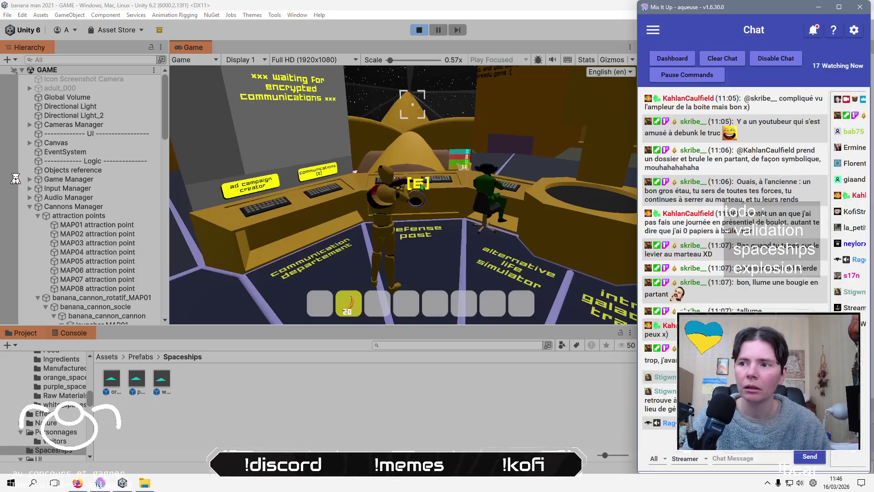
Switch from the Mix It Up chat back to WorldSave.cs in Rider.
key("alt+Tab")
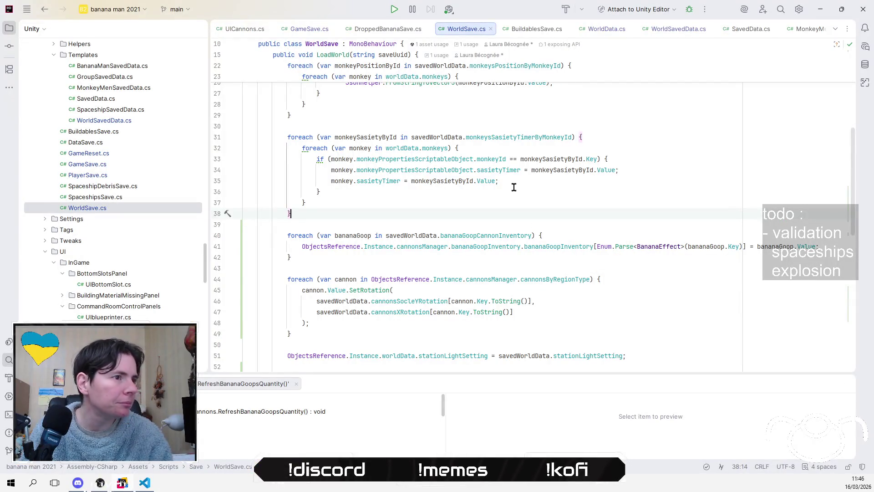
Open WorldData.cs and review its stationLightSetting, lastVisitorGroup and lastMerchimpGroup fields.
scroll(523, 210, "up", 7)
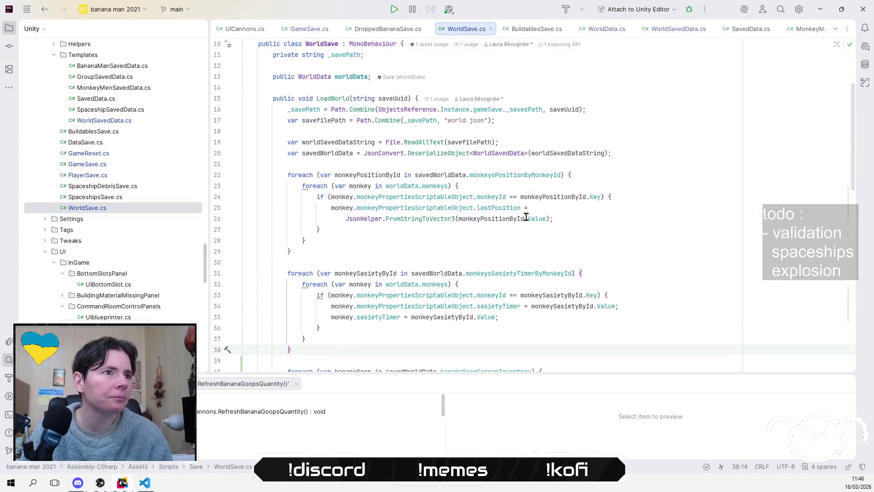
left_click(610, 31)
left_click(638, 219)
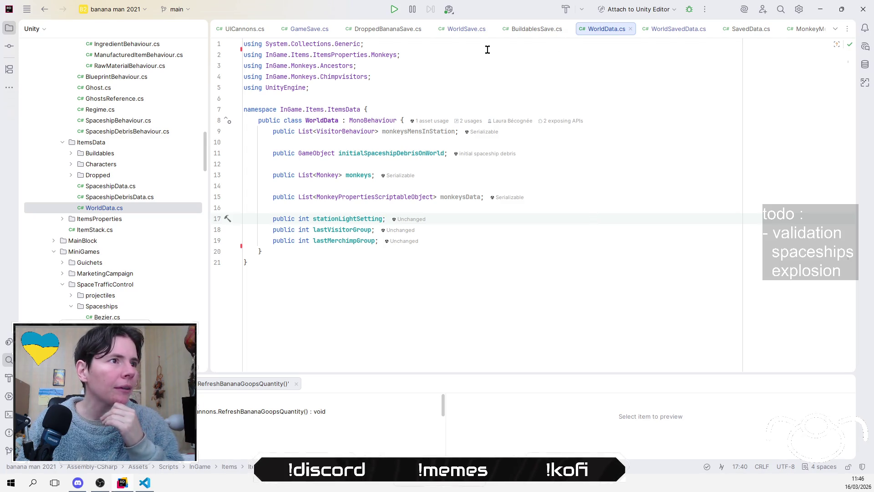
scroll(665, 29, "down", 4)
scroll(668, 29, "down", 6)
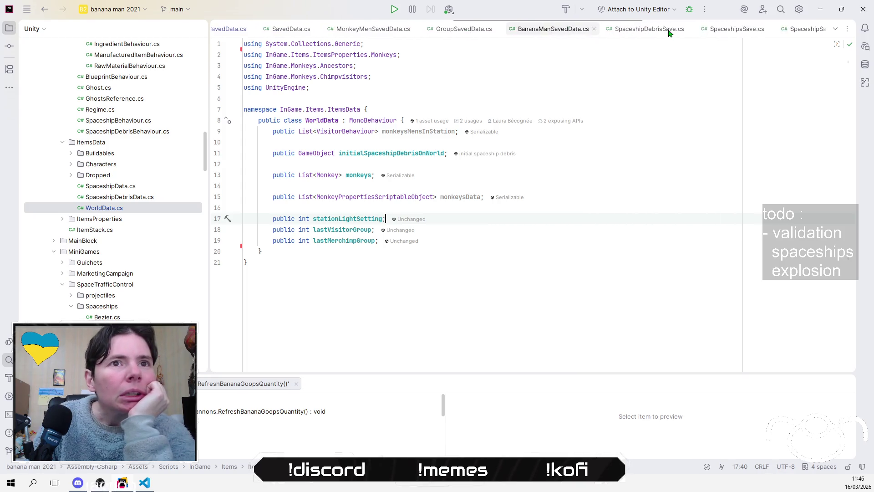
Open CannonsManager.cs and change the _activeRegion field's modifier from private to public.
left_click(837, 29)
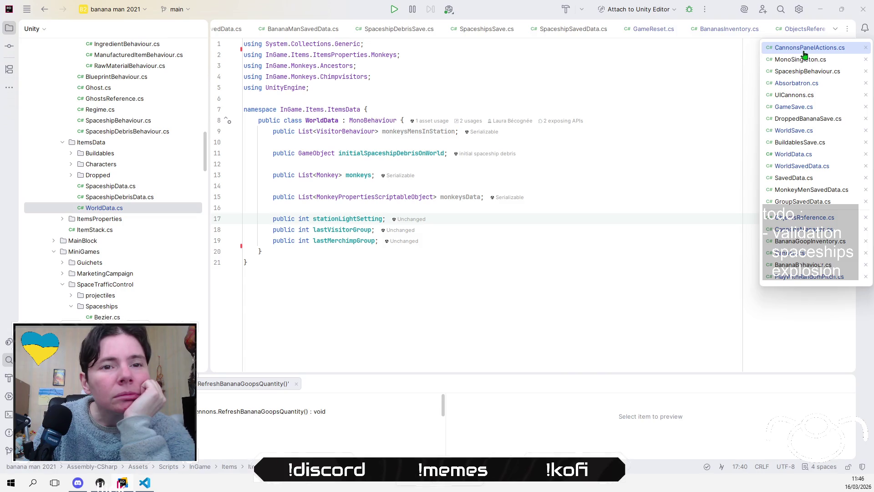
left_click(786, 233)
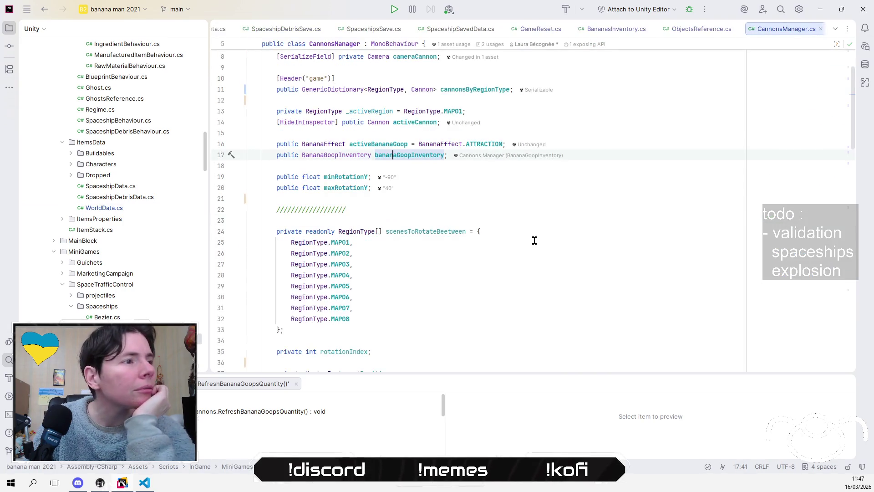
scroll(534, 241, "up", 2)
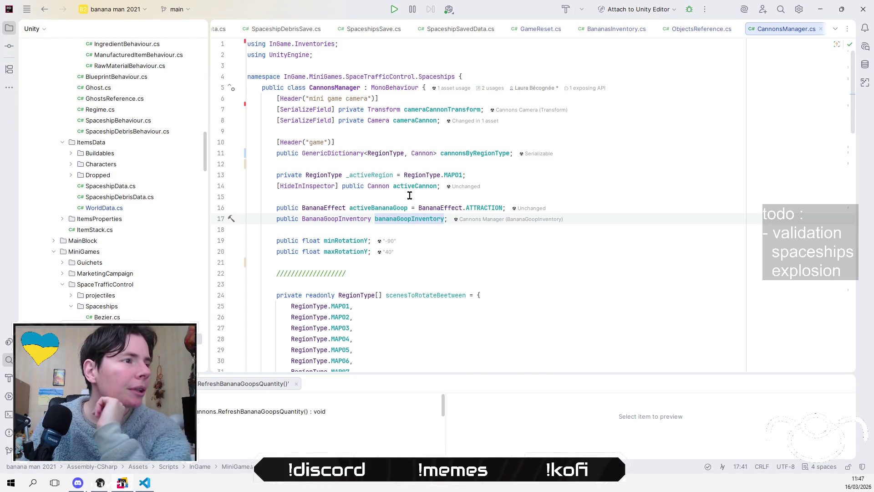
left_click(386, 175)
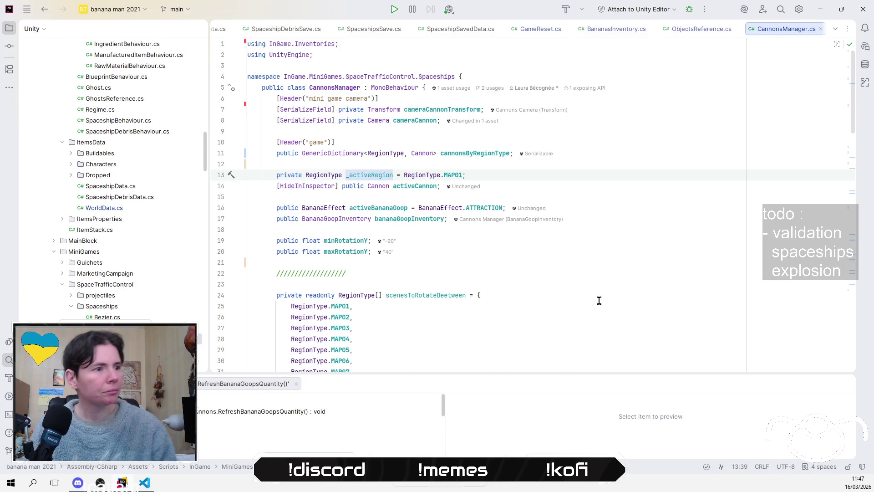
key("shift+Right")
key("shift+Right")
key("shift+Right")
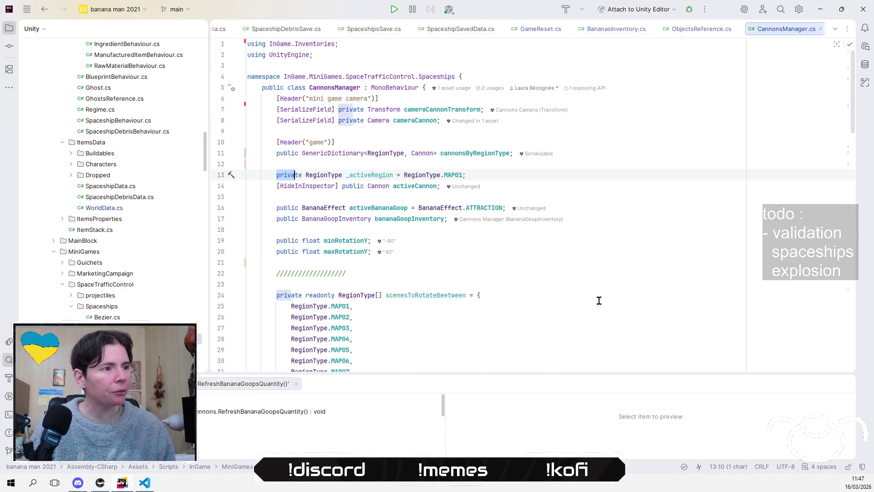
key("shift+Right")
type("pub")
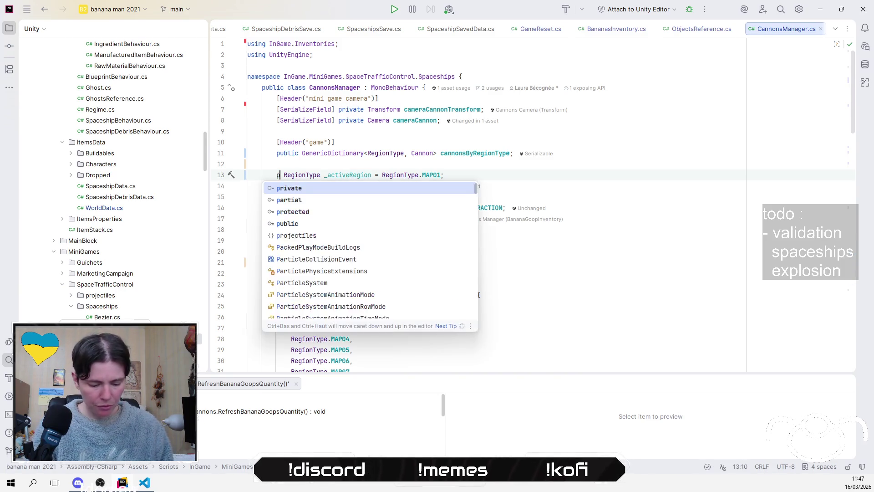
key("Return")
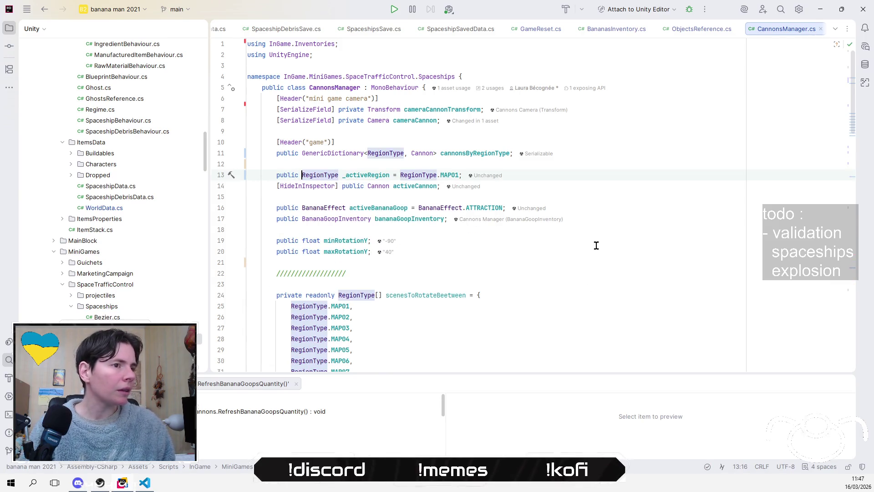
left_click(595, 241)
left_click(574, 271)
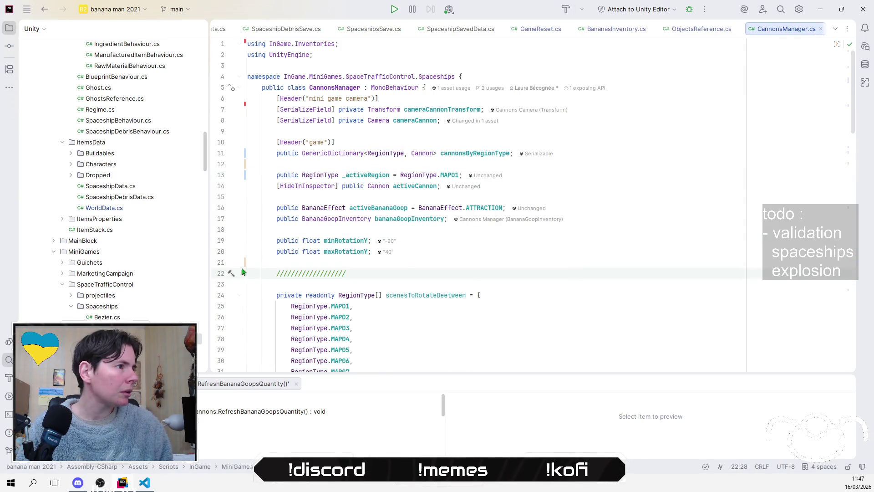
scroll(139, 197, "up", 7)
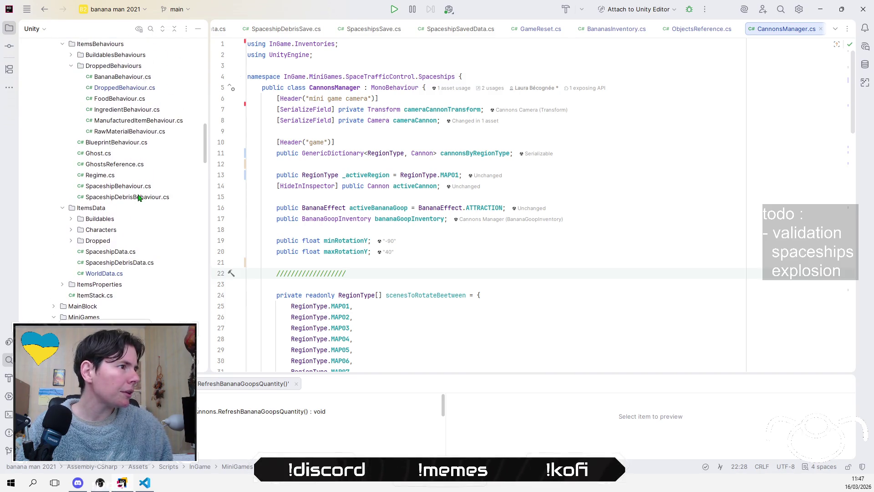
scroll(151, 157, "up", 15)
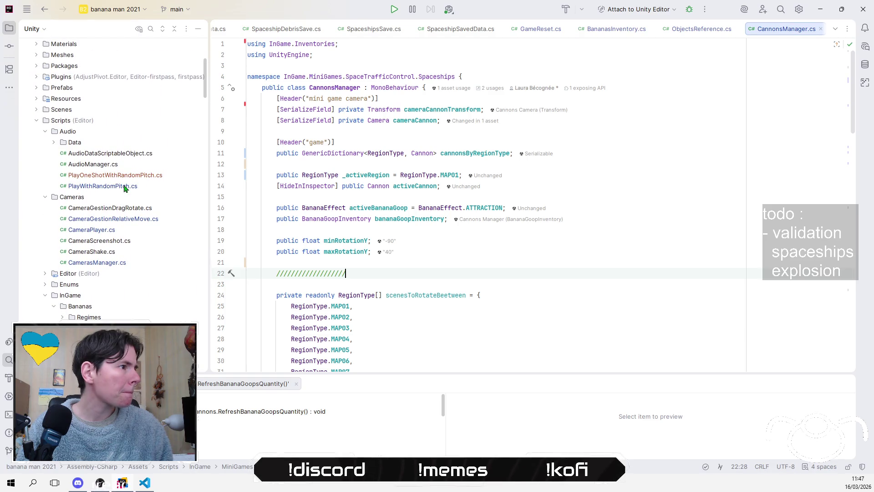
left_click(835, 29)
In WorldSavedData.cs, start a new 'public' line after the banana goop inventory dictionary.
left_click(792, 166)
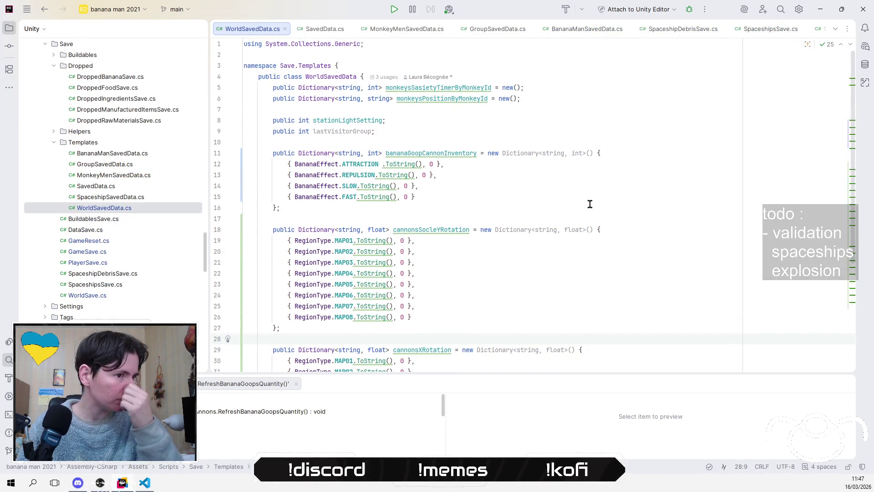
scroll(590, 204, "down", 5)
scroll(590, 203, "up", 5)
left_click(578, 204)
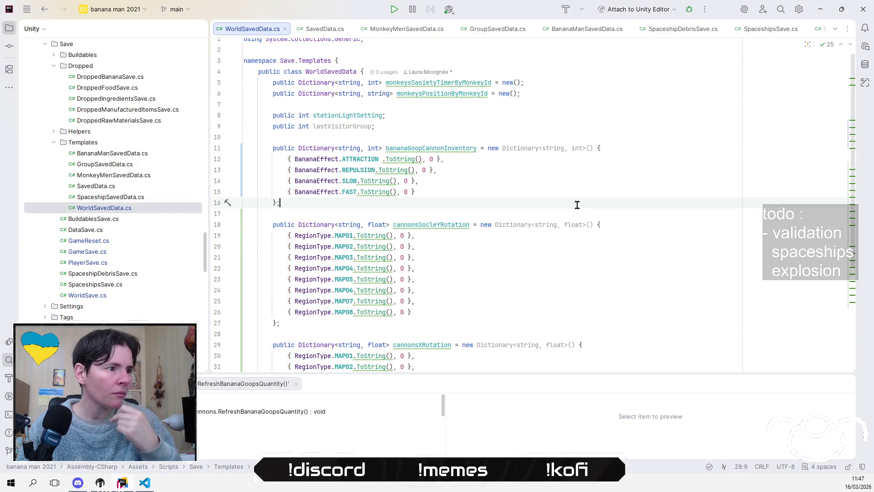
key("Return")
key("Return")
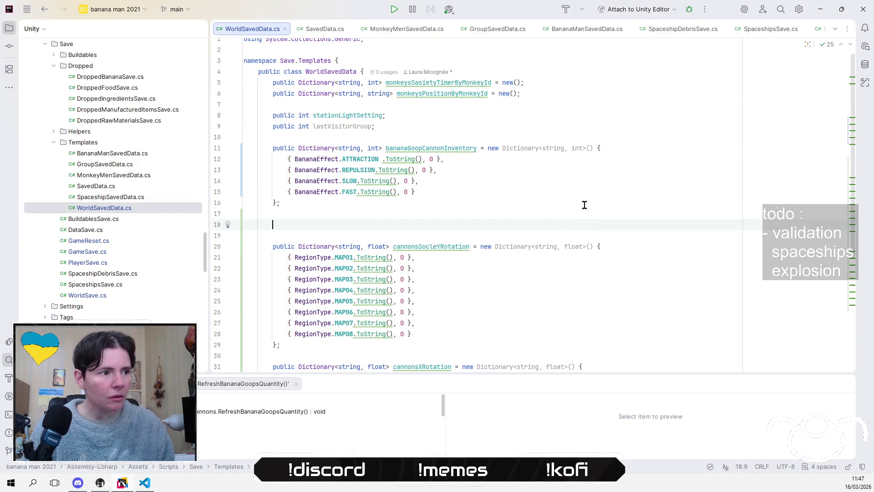
type("pub")
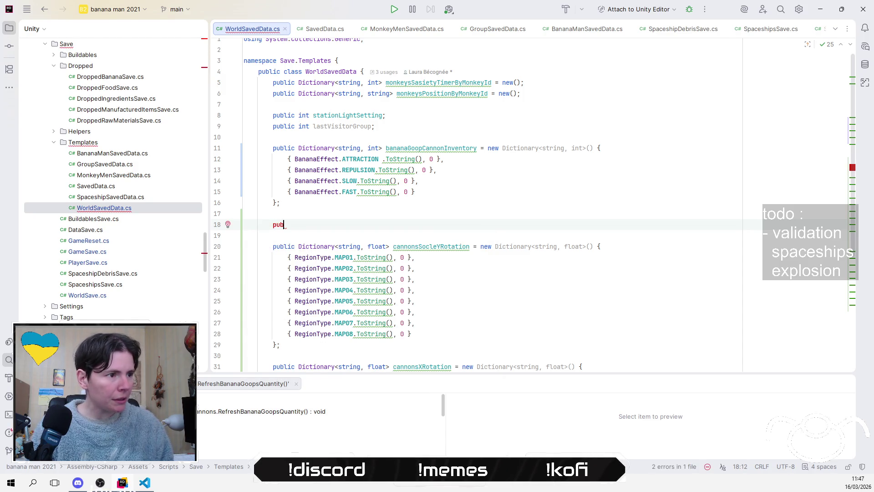
type("lic")
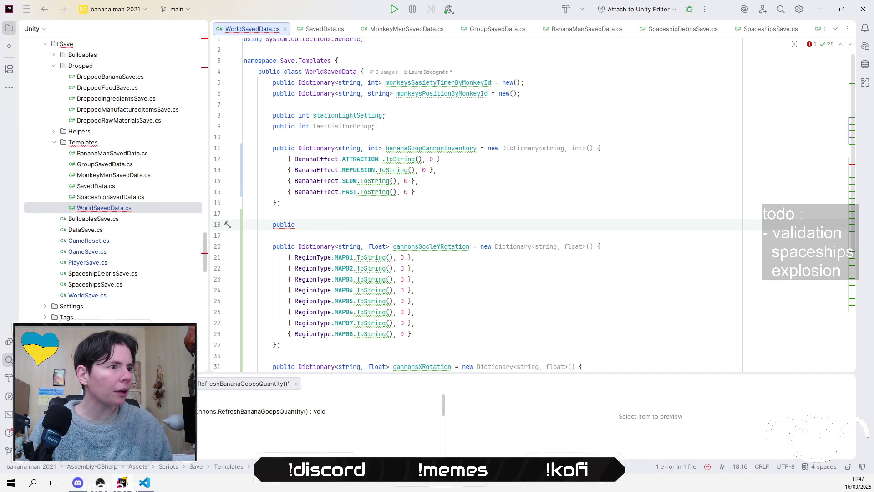
Complete line 18 as 'public RegionType activeCannon;'.
scroll(584, 204, "down", 5)
scroll(634, 247, "up", 4)
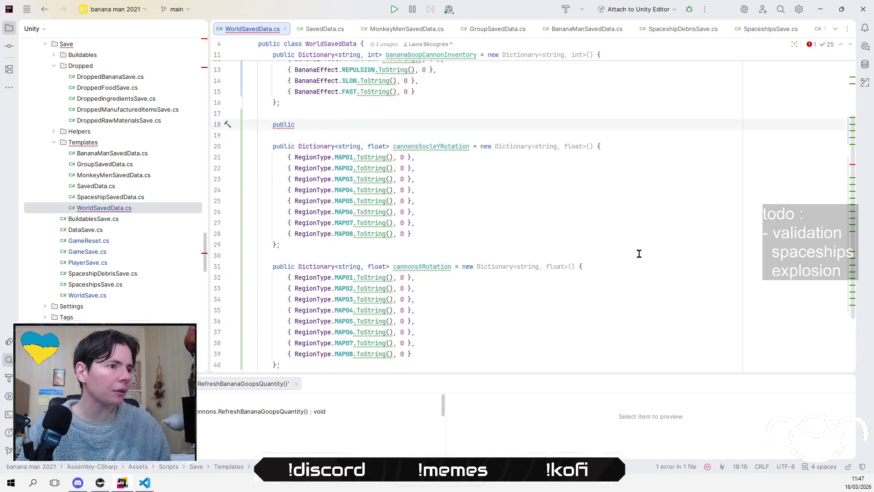
scroll(639, 254, "up", 1)
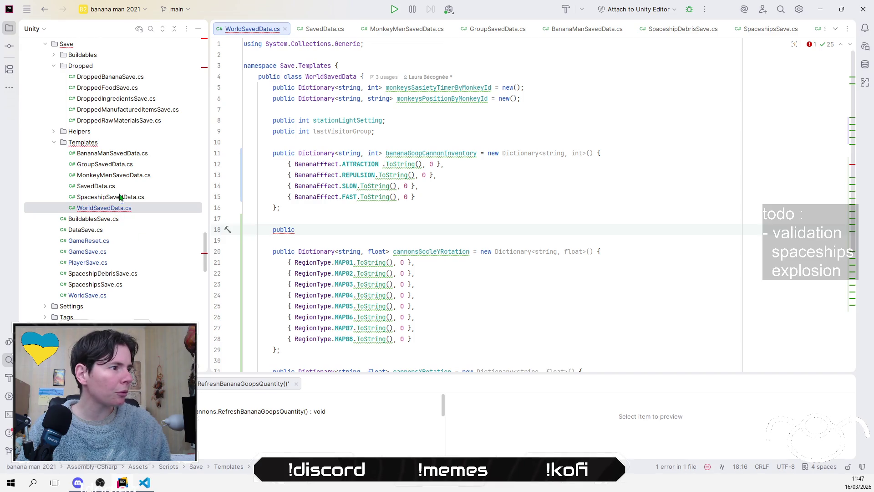
double_click(123, 175)
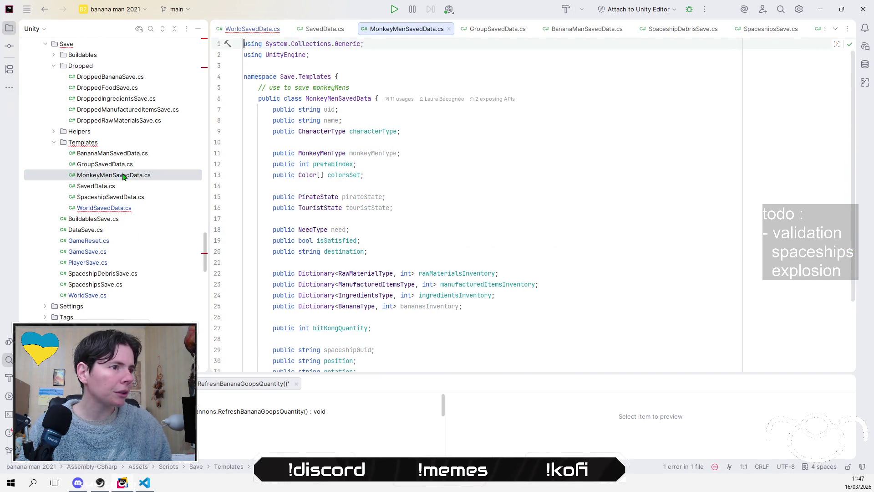
double_click(122, 210)
left_click(410, 230)
type("Reg")
key("Return")
type("activeCan")
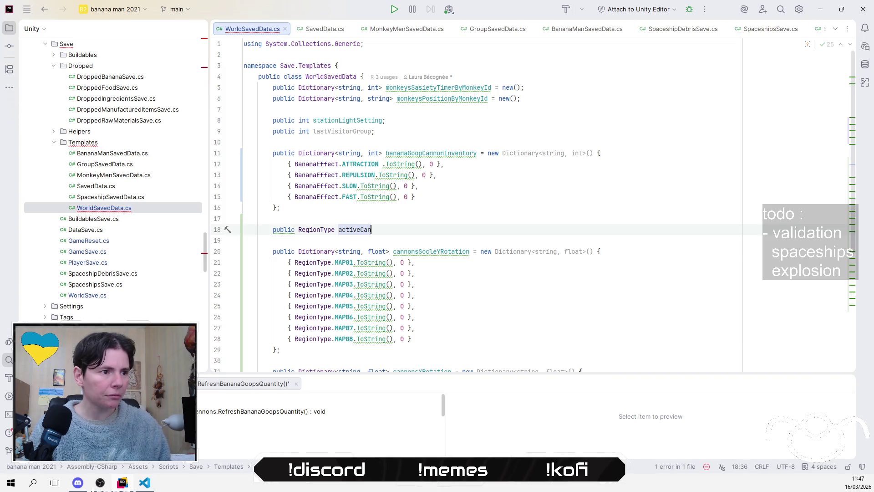
type("non;")
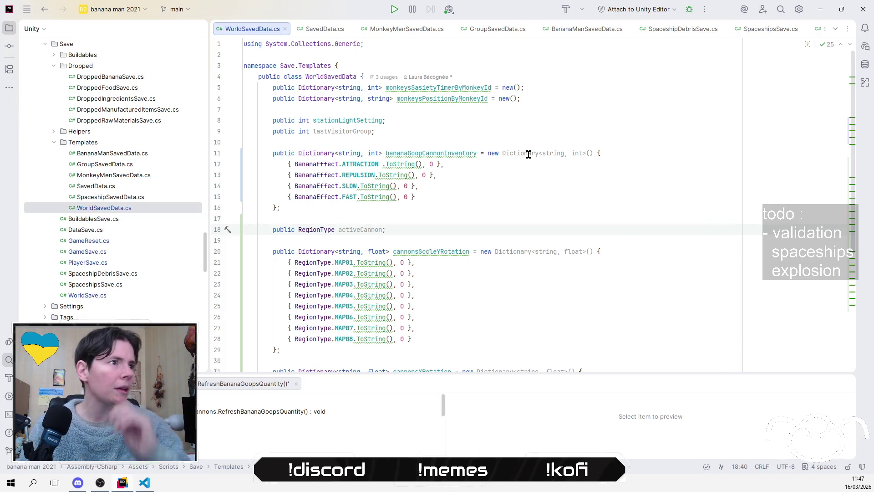
left_click(834, 28)
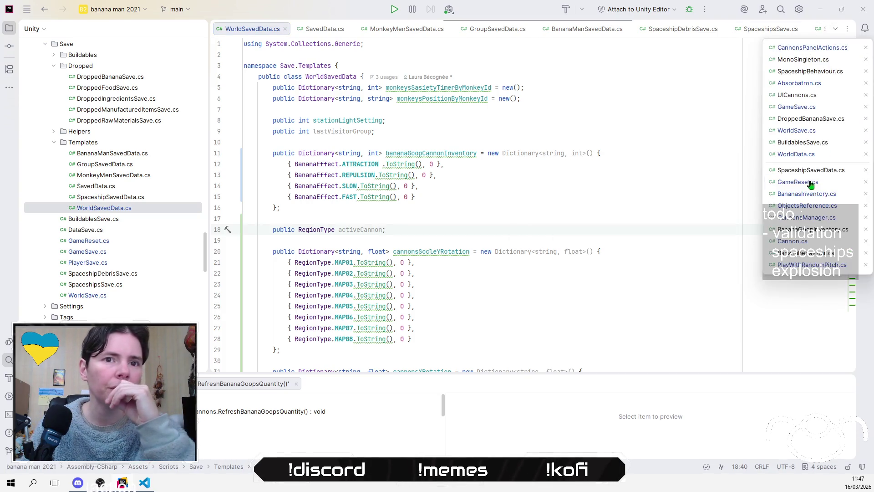
In WorldSave.cs, add a blank line after SaveWorld's banana goop loop, checking the WorldSavedData definition.
left_click(789, 131)
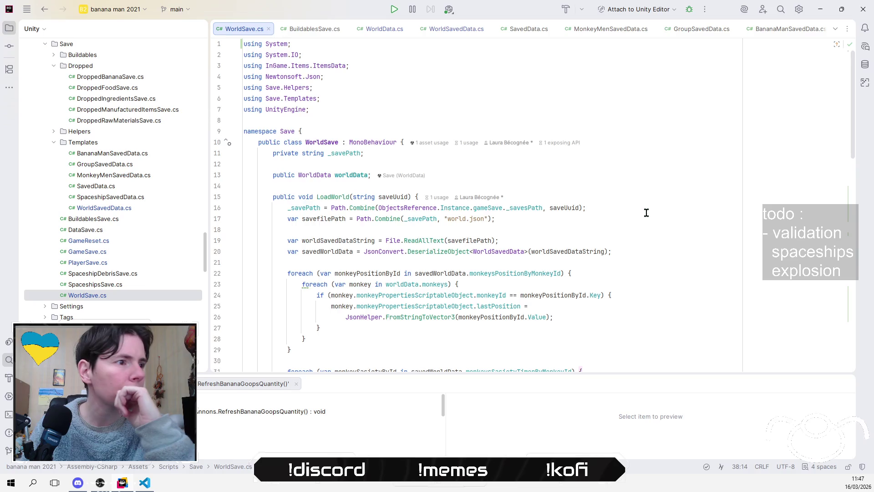
scroll(646, 213, "down", 5)
left_click(440, 234)
key("Return")
key("Return")
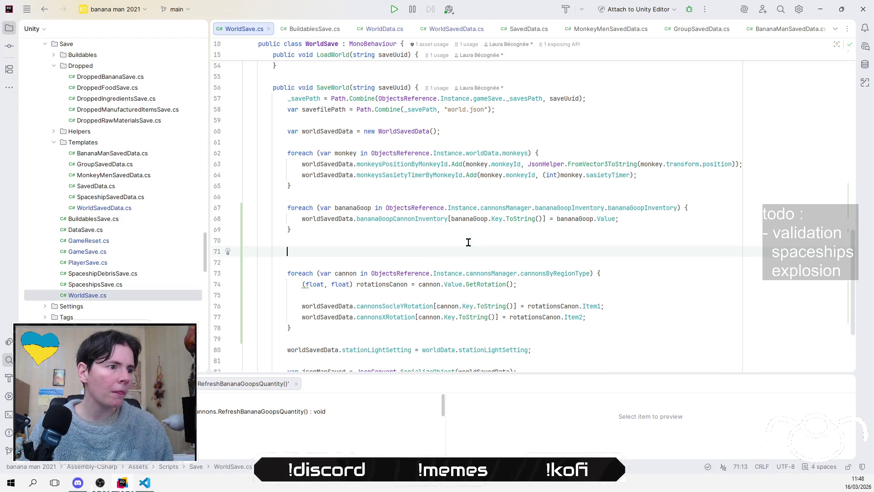
left_click(329, 220, "ctrl")
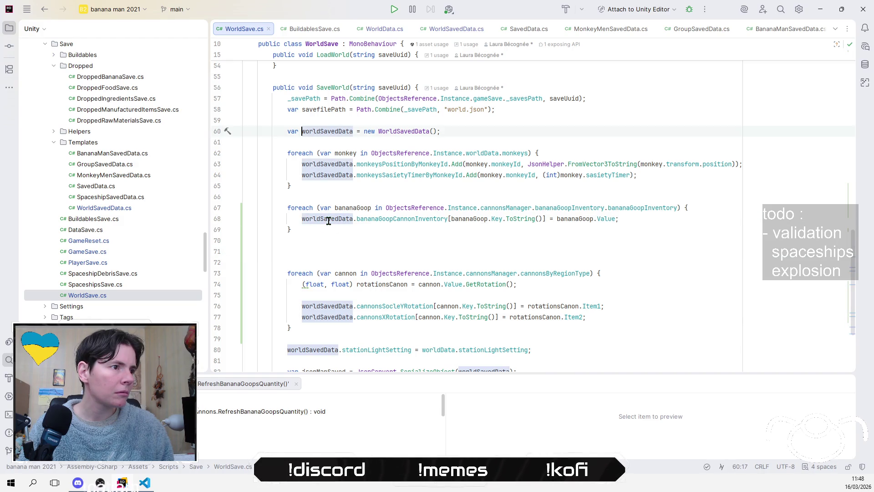
left_click(400, 131, "ctrl")
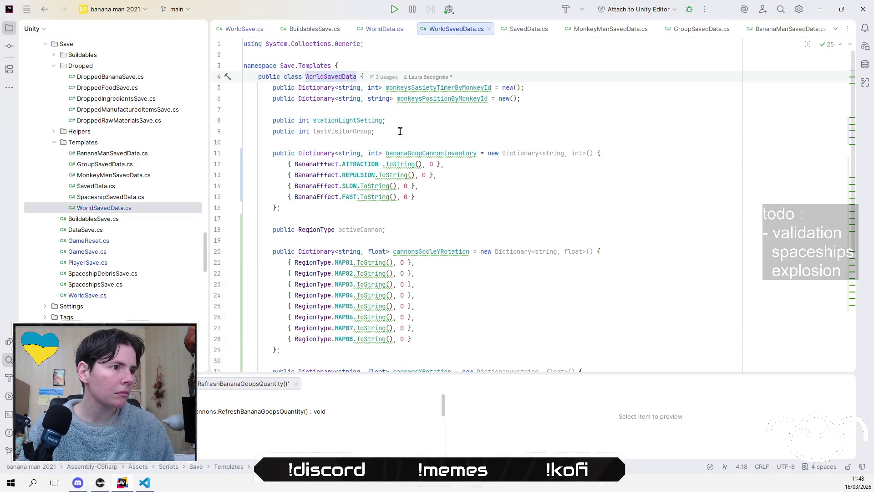
left_click(44, 9)
left_click(44, 9)
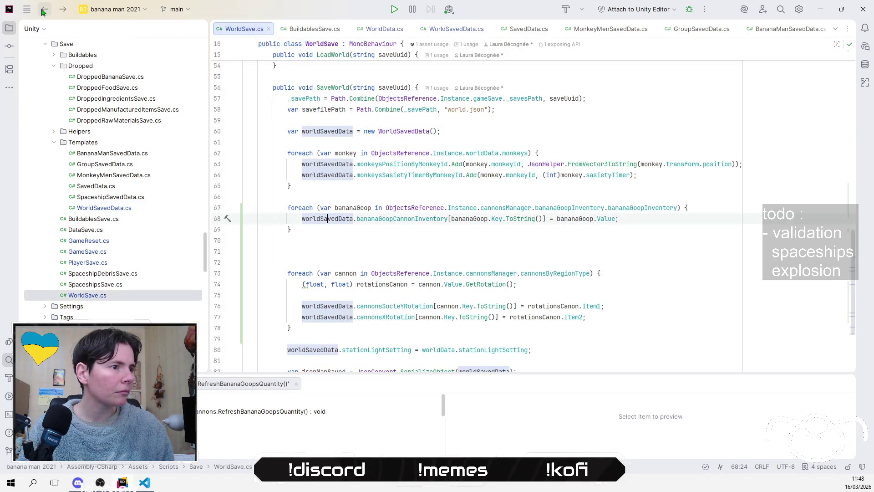
left_click(339, 251)
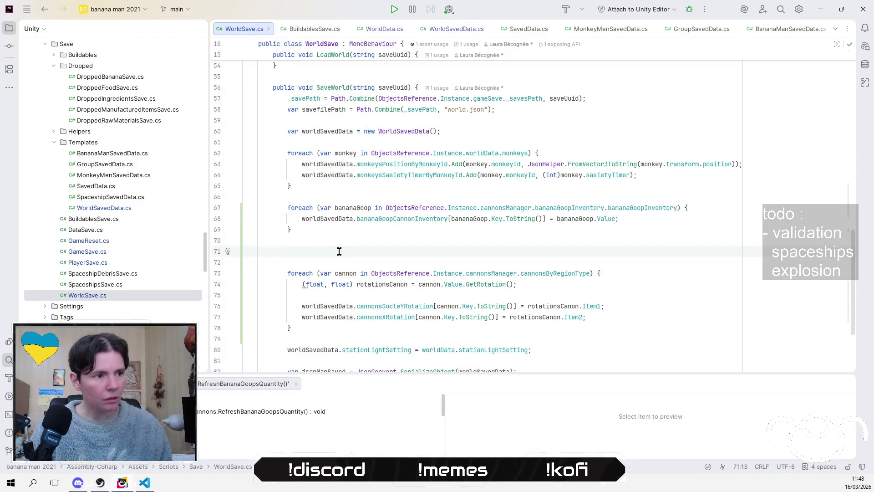
Write 'worldSavedData.activeCannon = ObjectsReference.Instance.cannonsManager._activeRegion;' on line 71.
type("w")
key("Return")
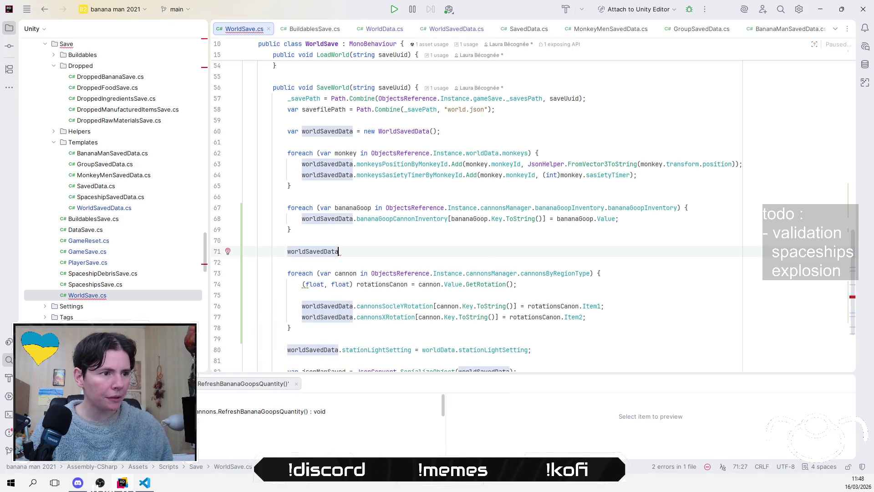
type(".a")
key("Return")
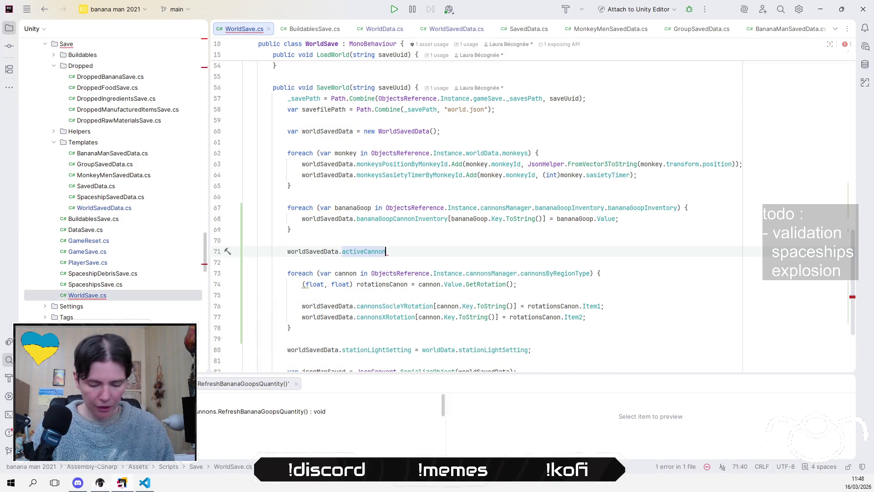
type("= c")
type("Obj")
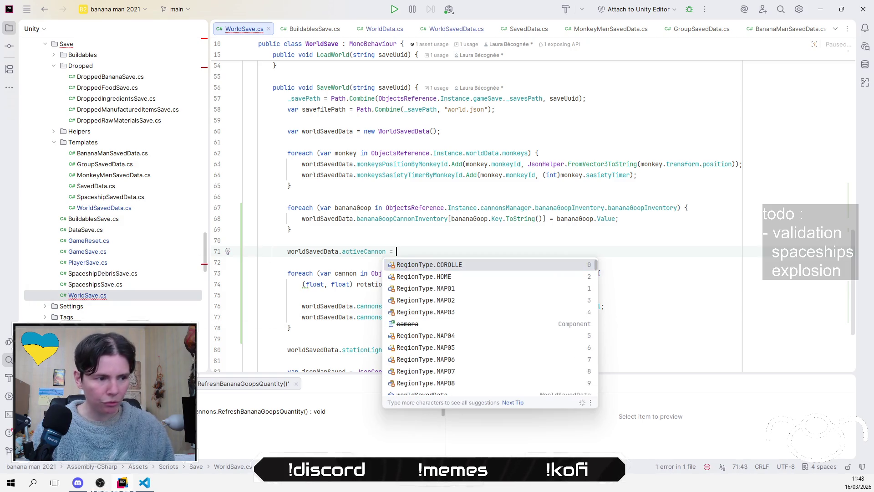
key("Return")
type(".i")
key("Return")
type(".ca")
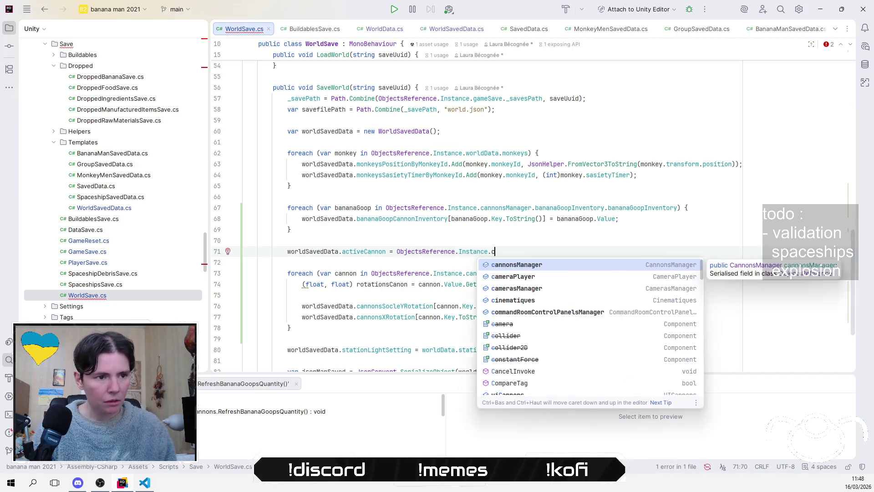
key("Return")
type(".")
key("Return")
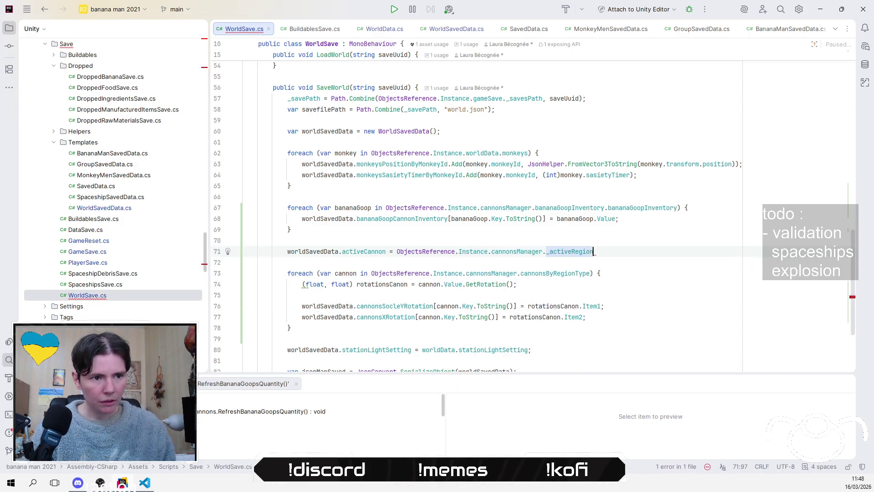
type(";")
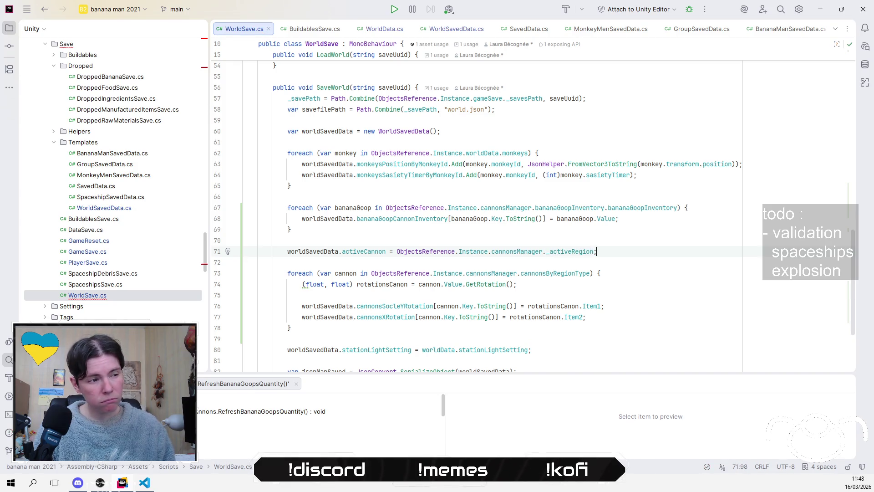
left_click(244, 240)
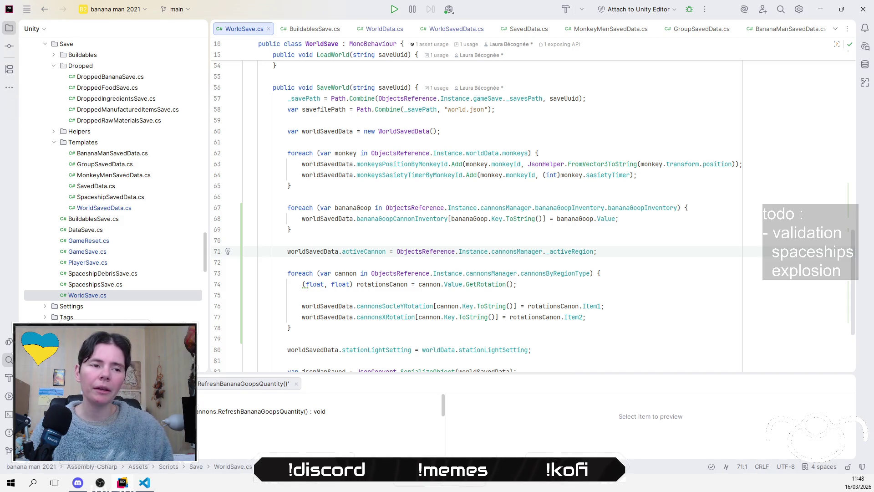
Rename CannonsManager's _activeRegion field to activeCannonRegion, updating its usage in SaveWorld.
left_click(560, 252, "ctrl")
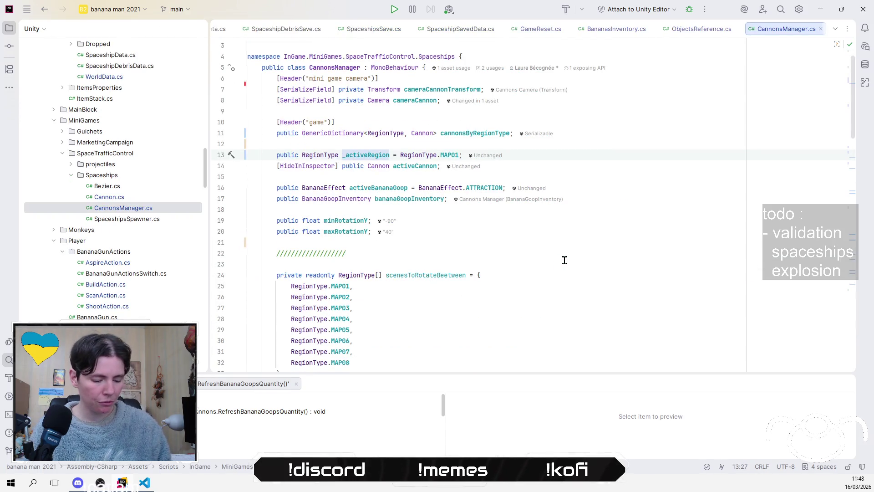
key("ctrl+r")
key("r")
key("Delete")
key("ctrl+z")
key("Delete")
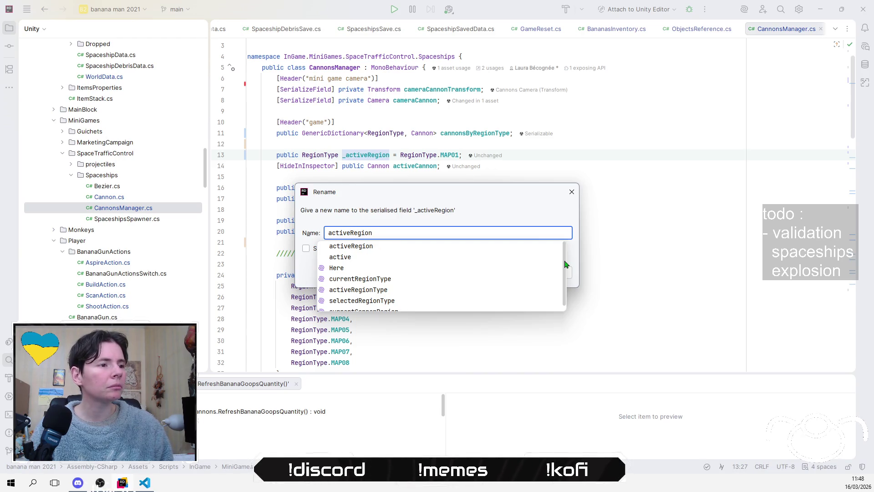
type("Cannon")
key("Return")
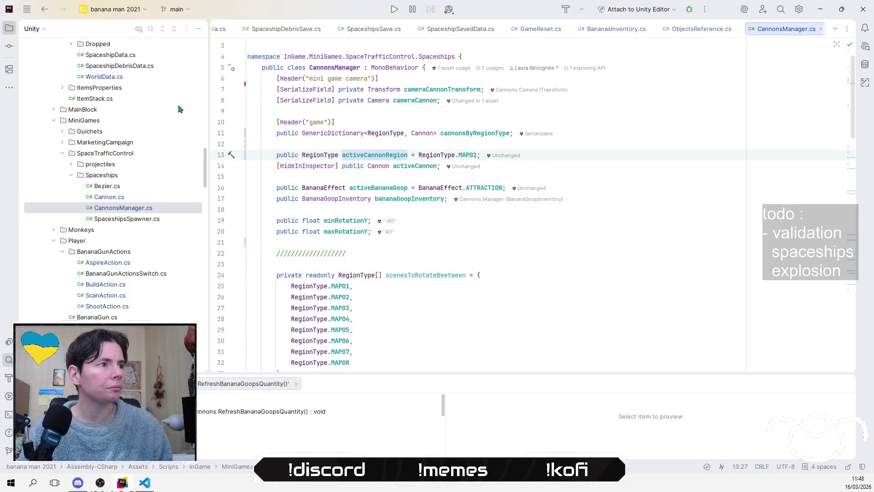
left_click(44, 9)
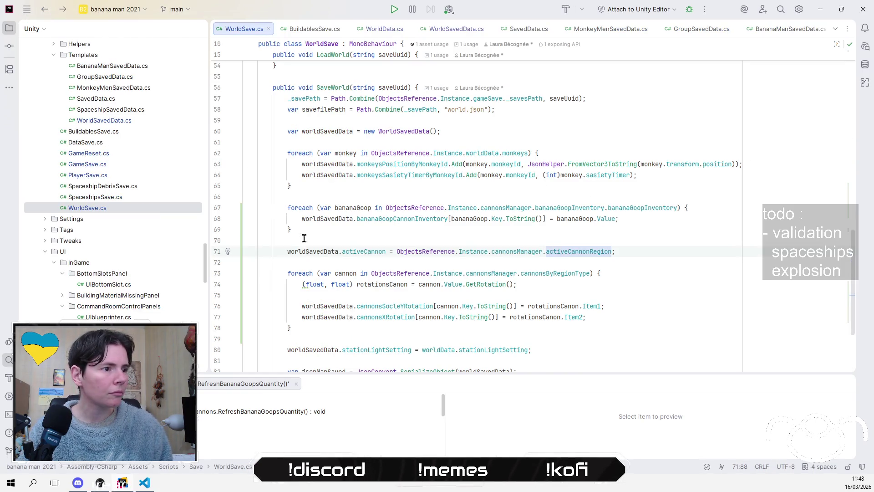
Rename WorldSavedData's activeCannon field to activeCannonRegion from line 71 of WorldSave.cs.
left_click(357, 251)
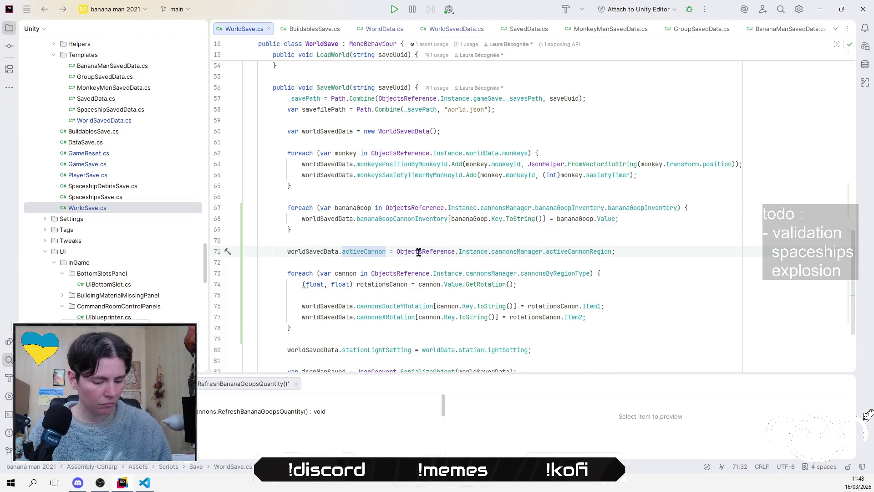
key("shift+F6")
key("End")
type("Region")
key("Return")
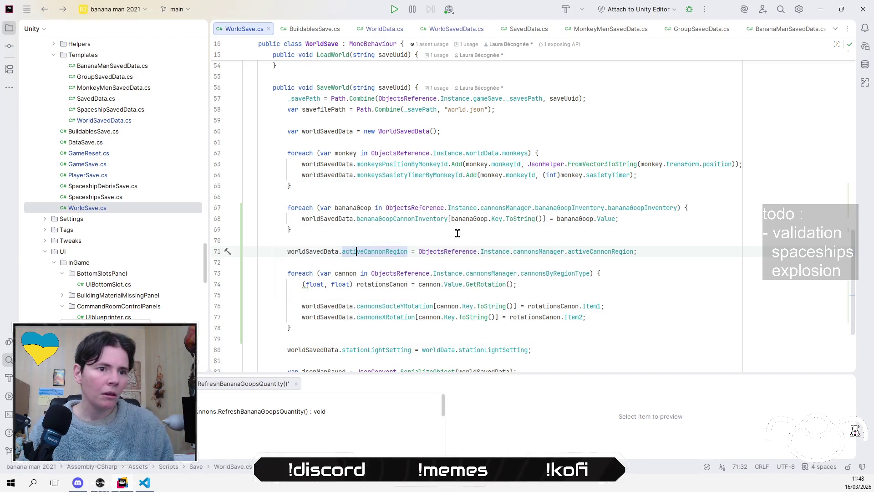
left_click(660, 261)
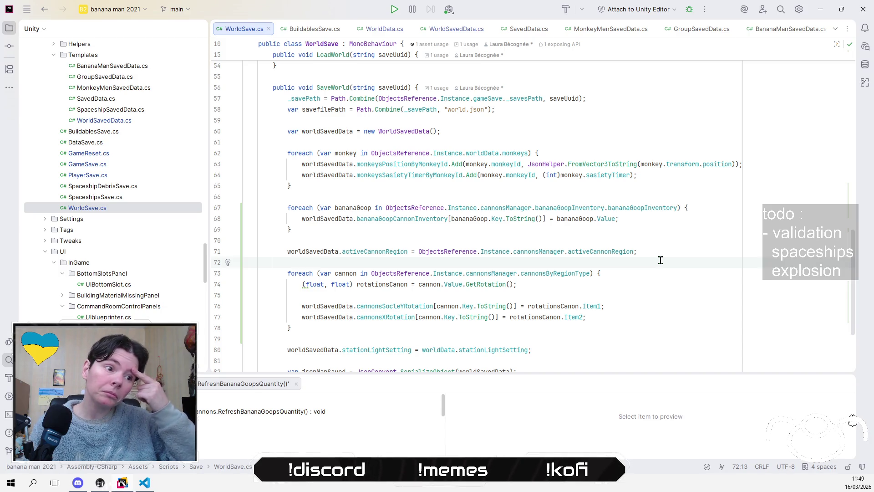
scroll(660, 260, "down", 2)
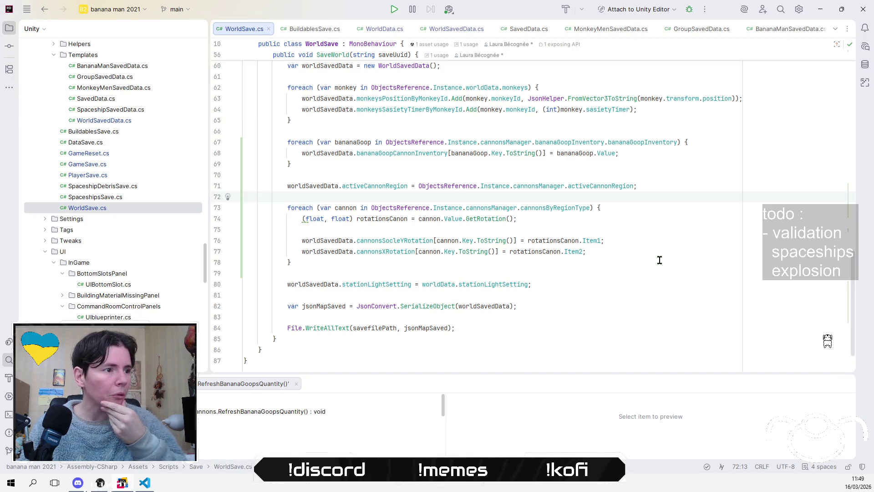
scroll(659, 260, "up", 8)
left_click(665, 240)
After LoadWorld's banana goop loop, write ObjectsReference.Instance.cannonsManager.activeCannon.
left_click(674, 216)
key("Up")
key("Up")
key("Up")
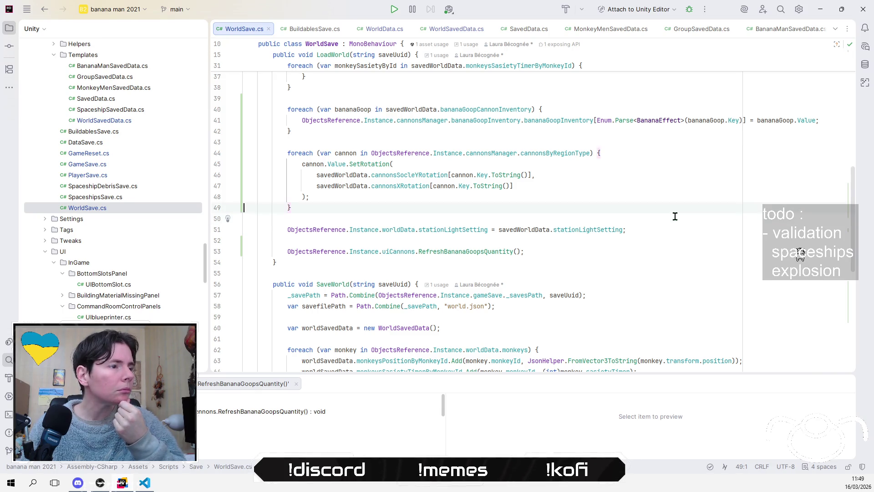
key("End")
key("Return")
key("Return")
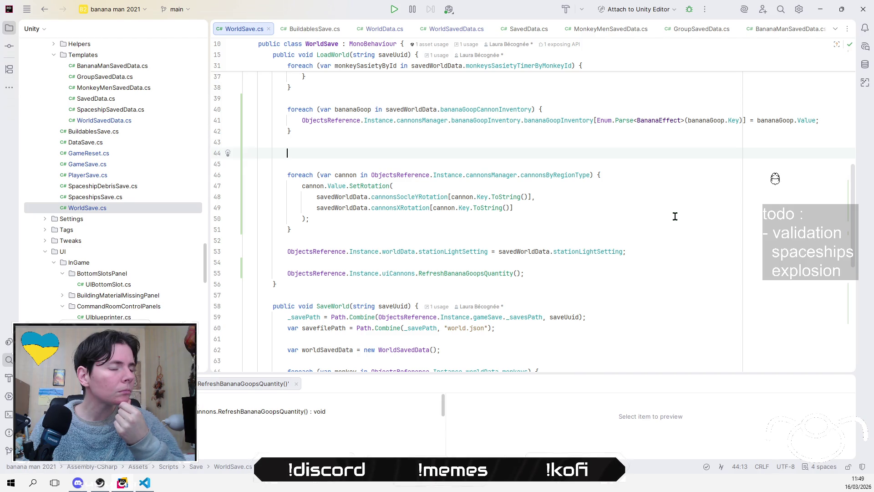
type("Ob")
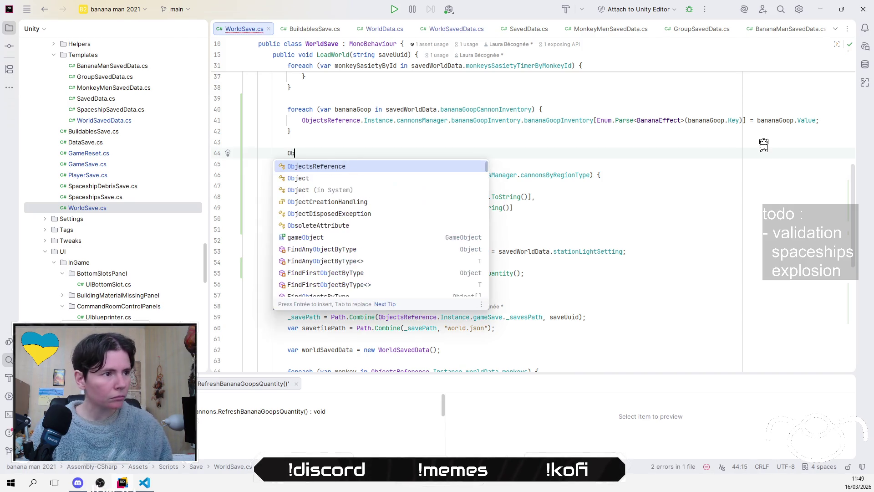
type("jectsReference.Instance.c")
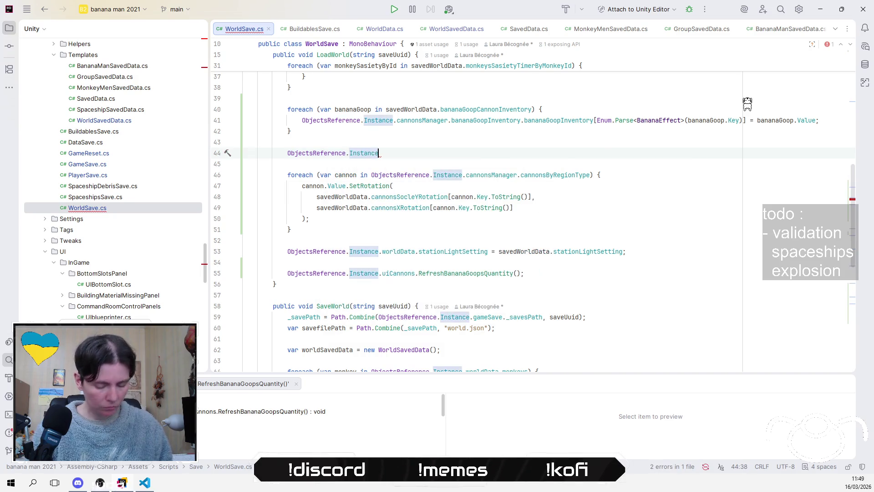
key("Return")
type(".cannonsManager.")
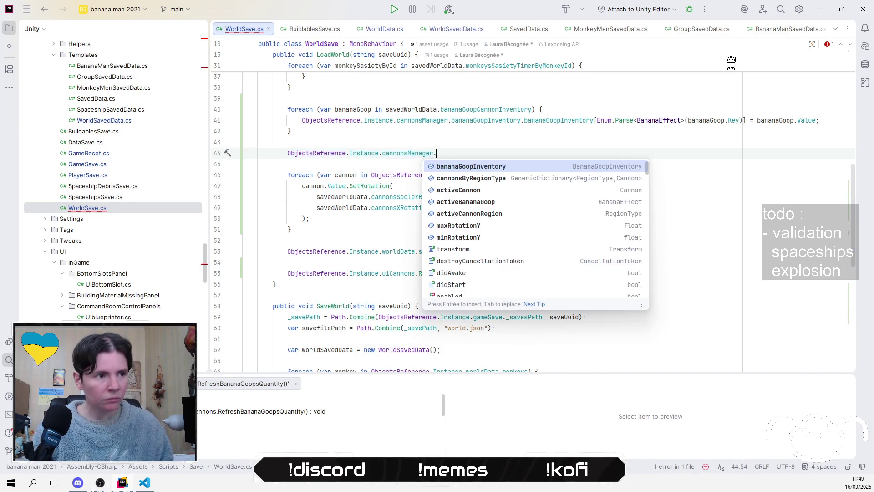
key("Down")
key("Down")
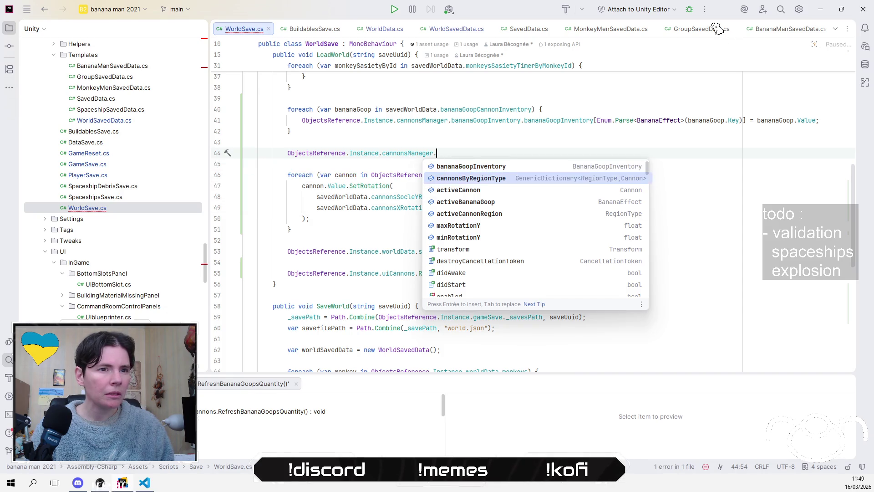
key("Return")
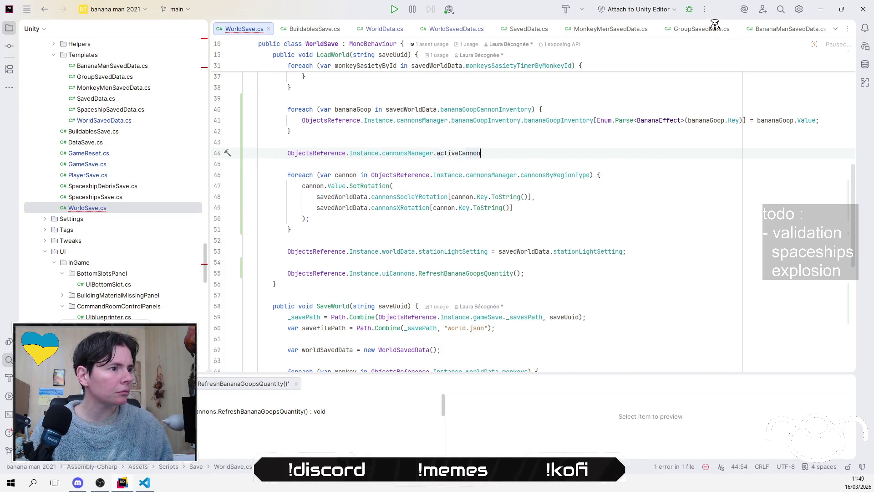
Erase activeCannon and go to the cannonsManager declaration in ObjectsReference.cs.
key("ctrl+space")
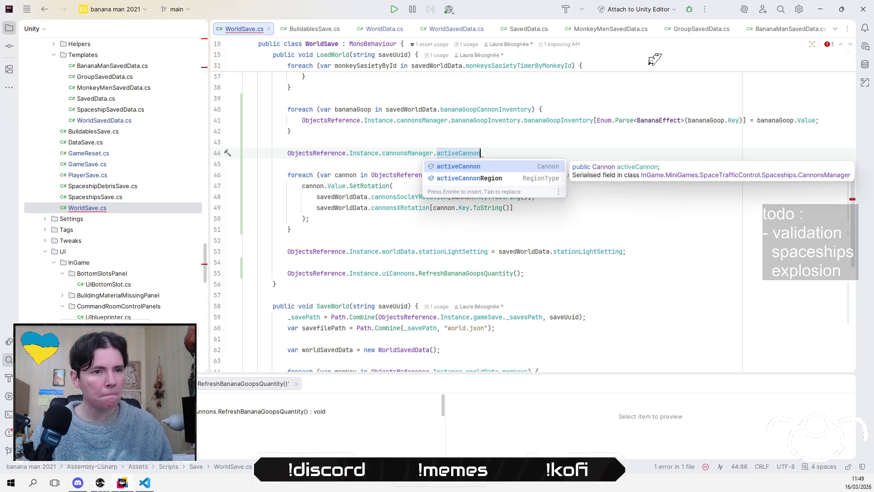
key("Escape")
key("ctrl+BackSpace")
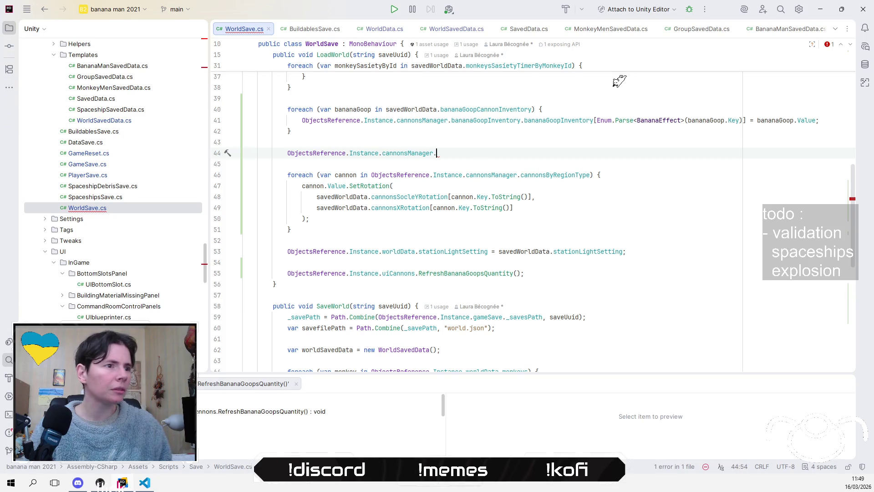
left_click(407, 154, "ctrl")
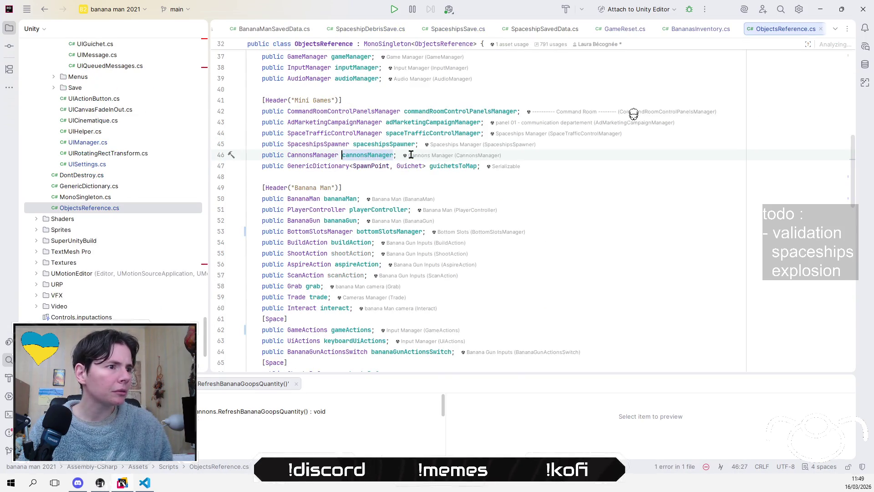
In CannonsManager.cs, change ActivateCannon's modifier from private to public.
left_click(325, 156, "ctrl")
scroll(654, 271, "down", 5)
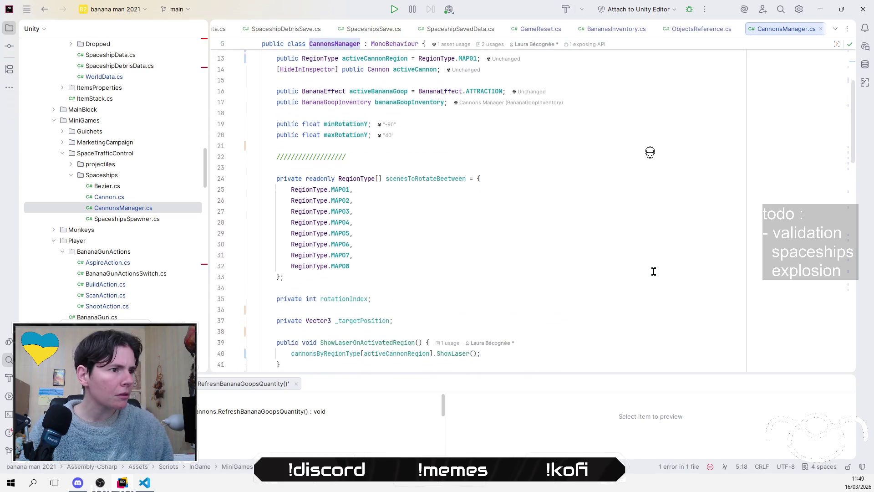
scroll(654, 271, "down", 2)
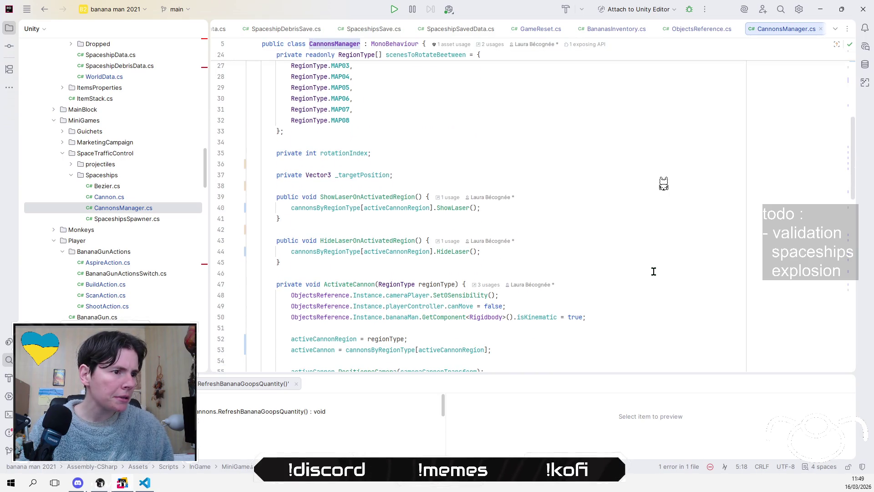
double_click(291, 283)
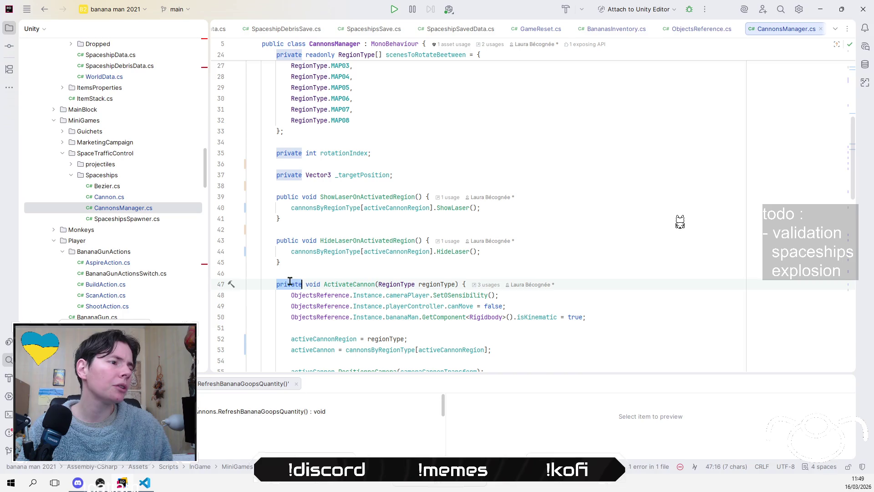
type("public")
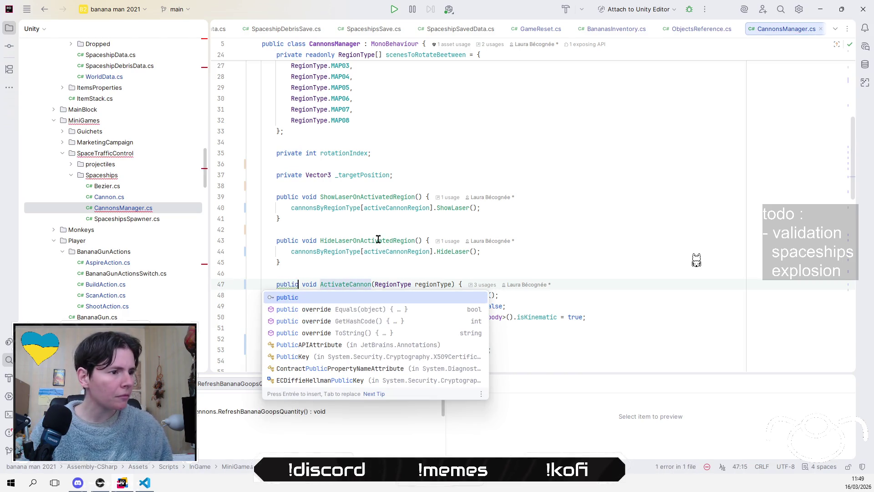
key("Escape")
Navigate back to the unfinished cannonsManager line in WorldSave's LoadWorld.
left_click(45, 10)
left_click(44, 10)
left_click(45, 10)
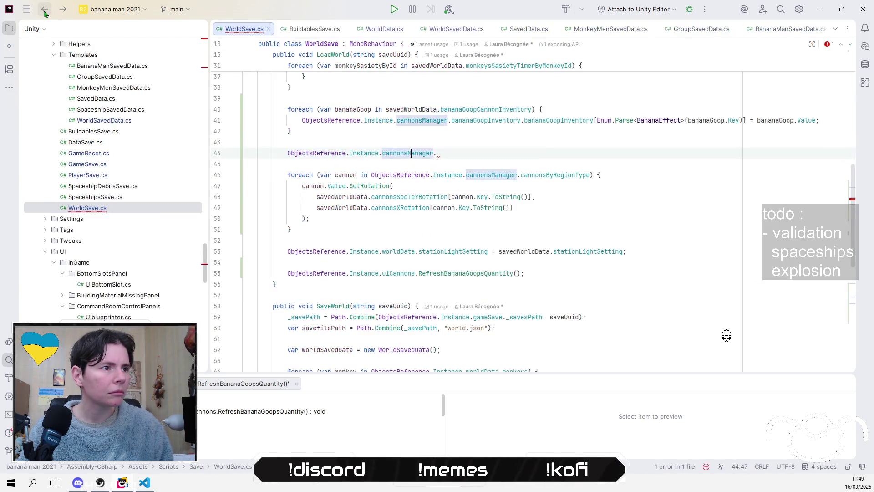
Complete line 44 as cannonsManager.ActivateCannon(savedWorldData.activeCannonRegion);.
left_click(456, 153)
type("a")
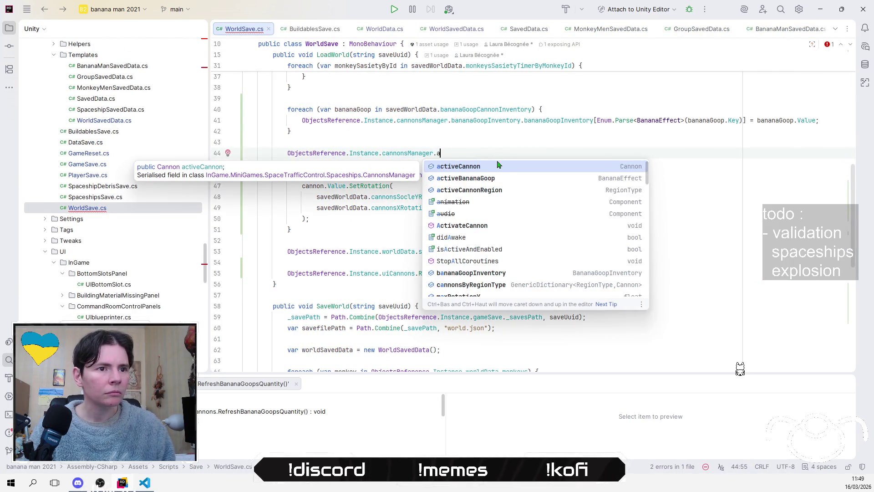
key("Down")
key("Down")
key("Down")
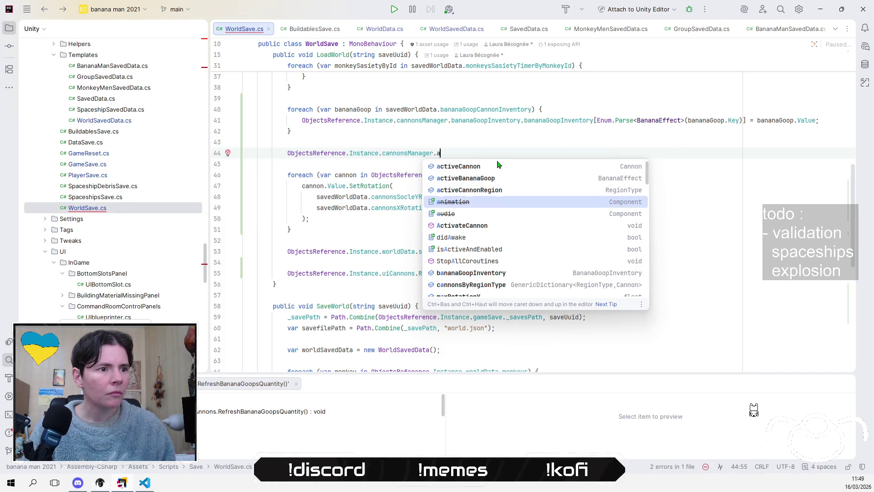
key("Down")
key("Down")
key("Return")
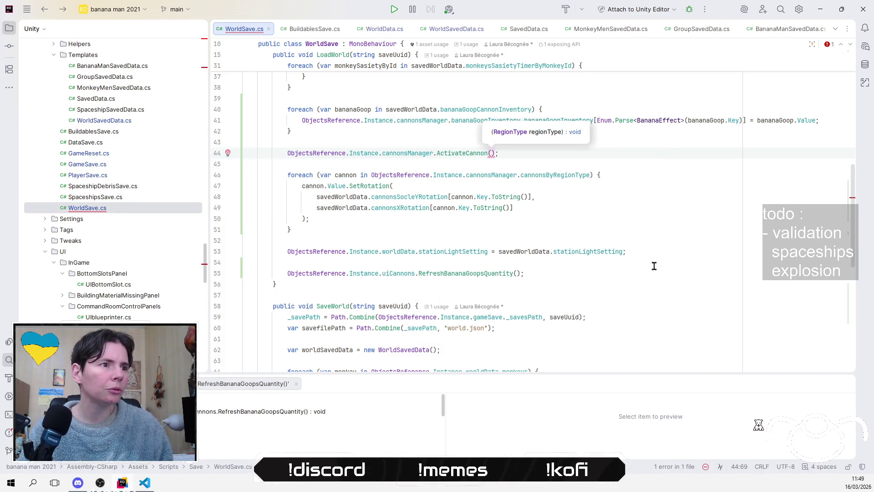
type("s")
key("Return")
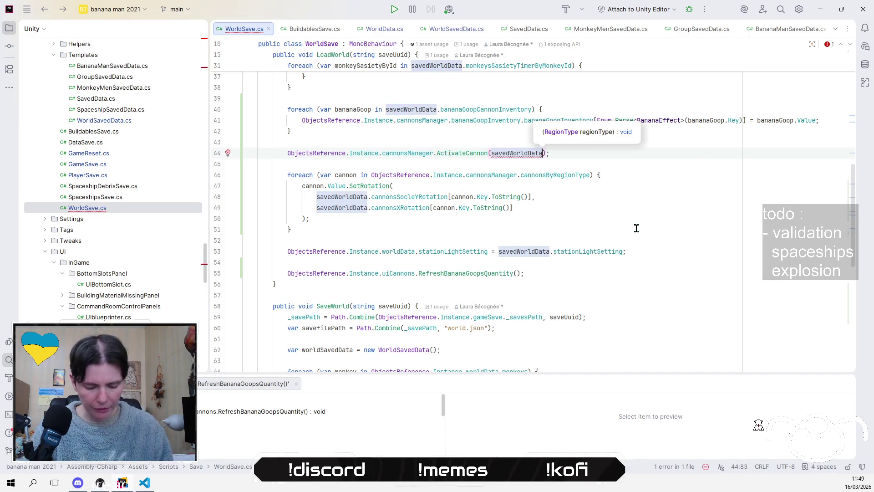
type(".")
key("Return")
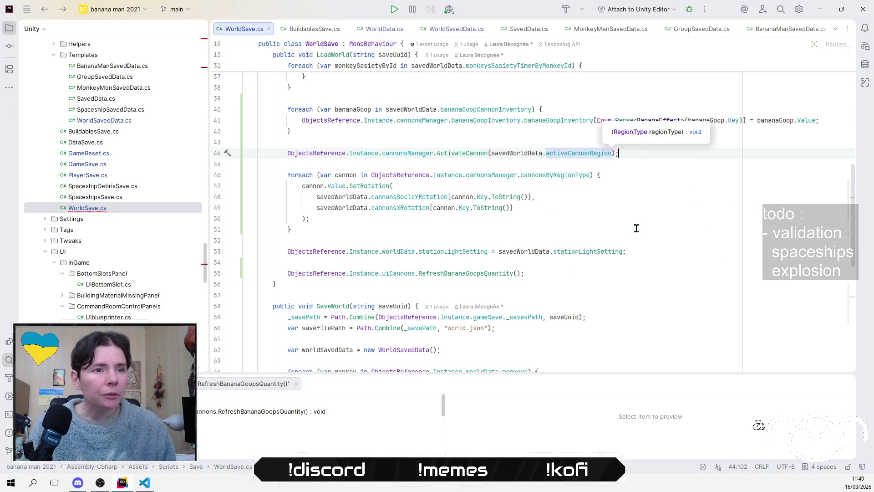
key("Down")
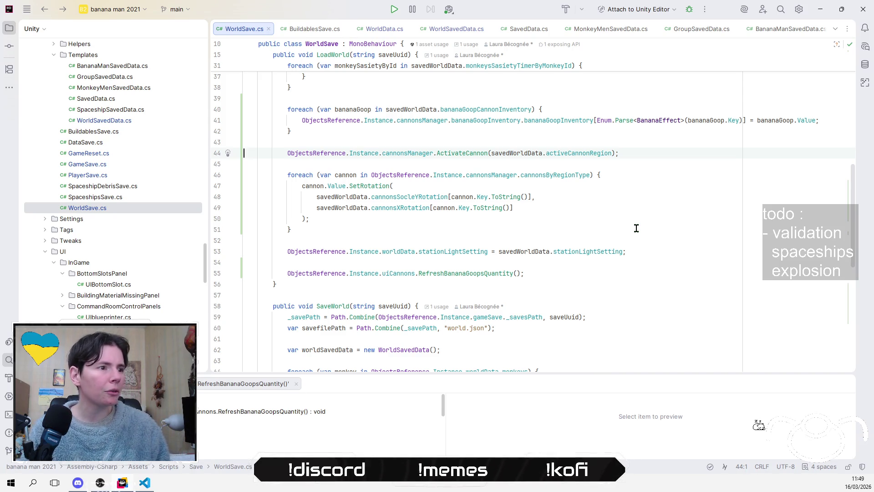
Move the ActivateCannon call below RefreshBananaGoopsQuantity() at the end of LoadWorld.
left_click(661, 182)
key("Up")
key("Up")
key("Up")
key("Up")
key("shift+Down")
key("shift+Down")
key("Delete")
left_click(565, 242)
key("Down")
key("End")
key("Return")
type("ObjectsReference.Instance.cannonsManager.ActivateCannon(savedWorldData.activeCannonRegion);")
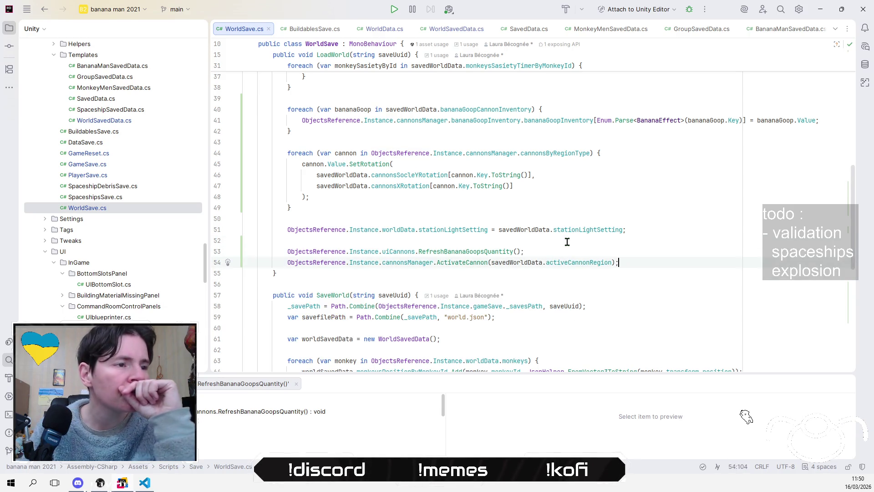
left_click(671, 228)
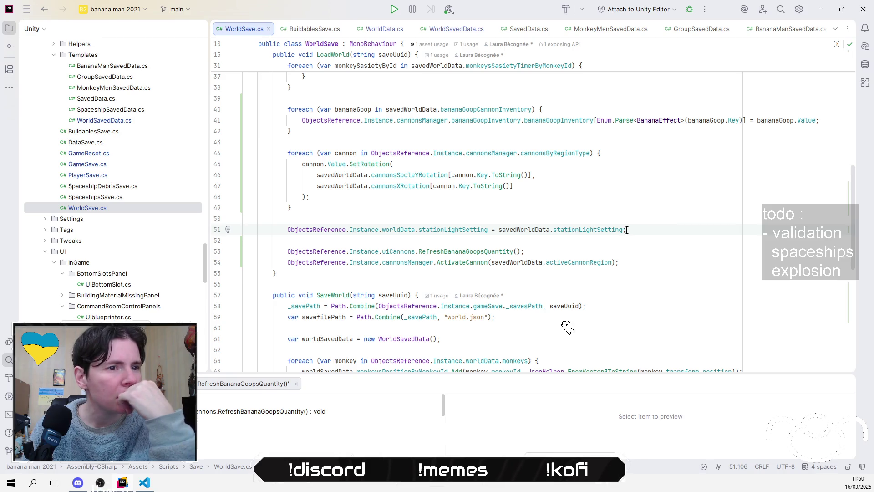
Find all usages of stationLightSetting and enlarge the usages results panel.
right_click(609, 230)
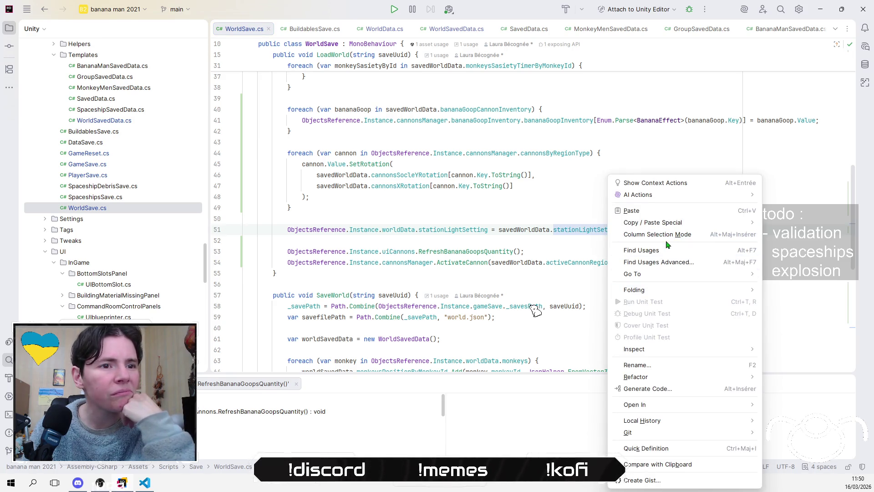
left_click(657, 250)
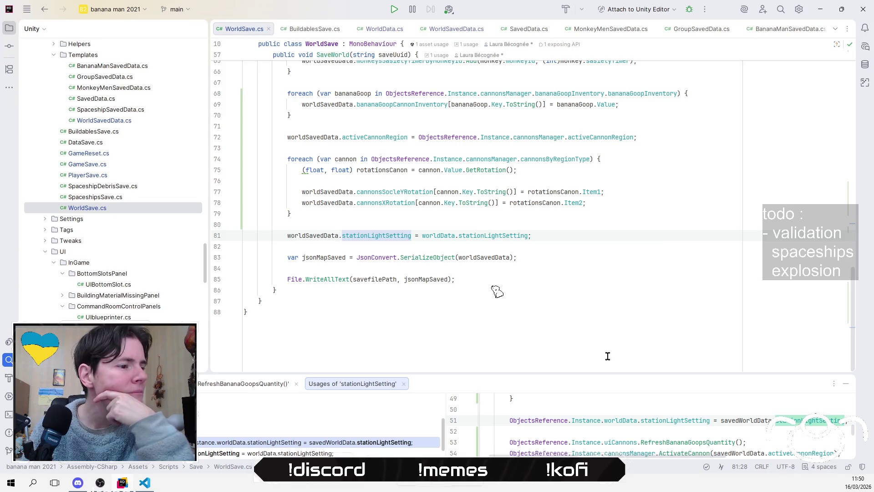
mouse_move(583, 374)
left_mouse_down()
mouse_move(605, 254)
mouse_move(583, 335)
left_mouse_up()
Add an empty line 55 after the ActivateCannon call in LoadWorld, then switch to Unity.
left_click(595, 239)
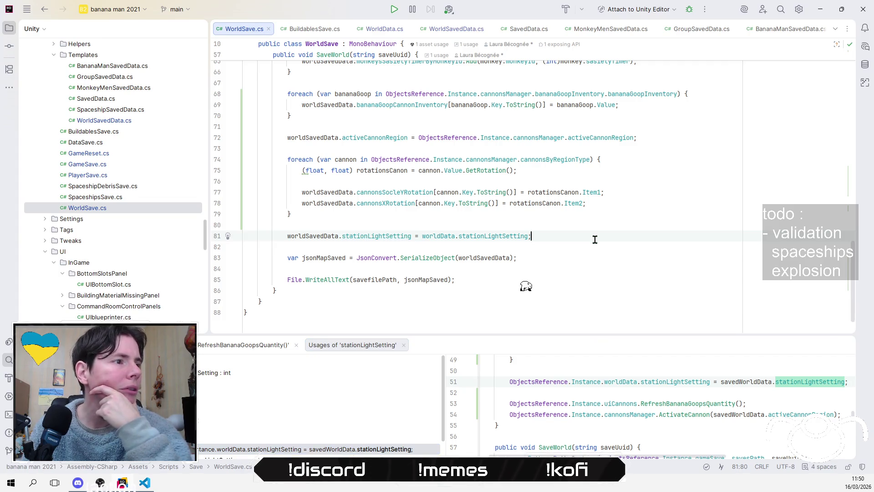
scroll(595, 240, "up", 4)
scroll(595, 240, "up", 15)
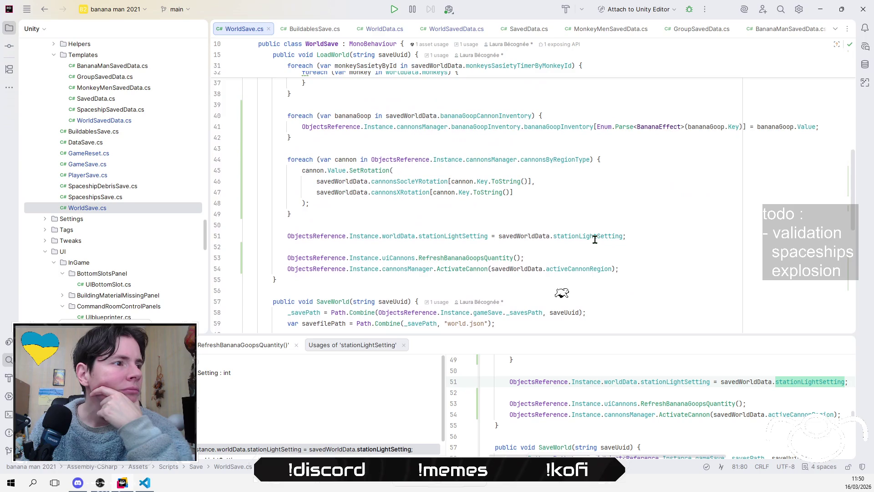
scroll(595, 240, "down", 8)
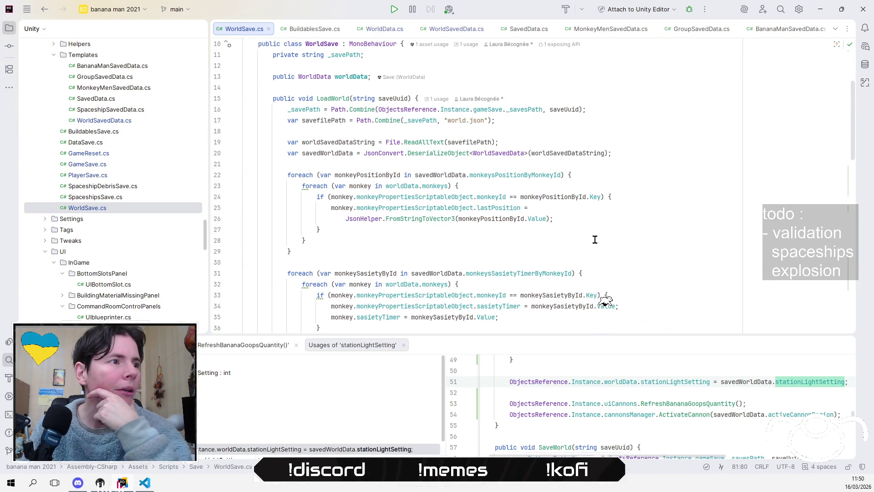
scroll(595, 239, "down", 1)
left_click(666, 263)
key("Down")
key("End")
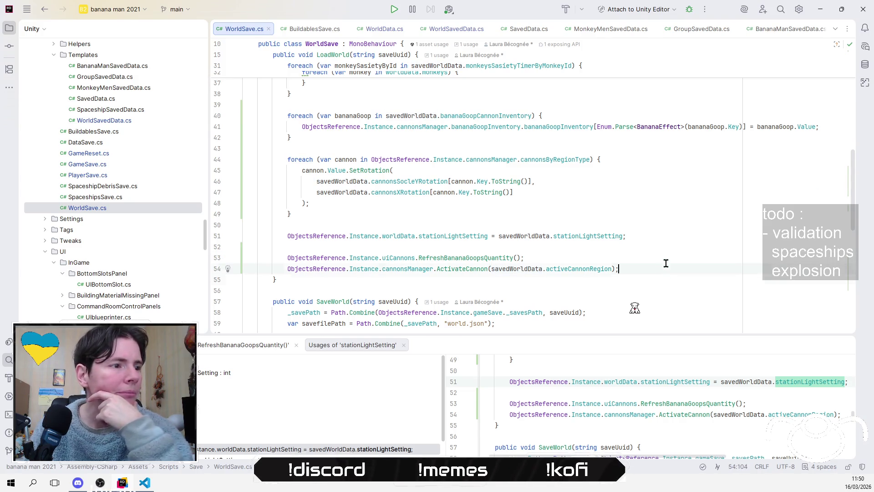
key("Return")
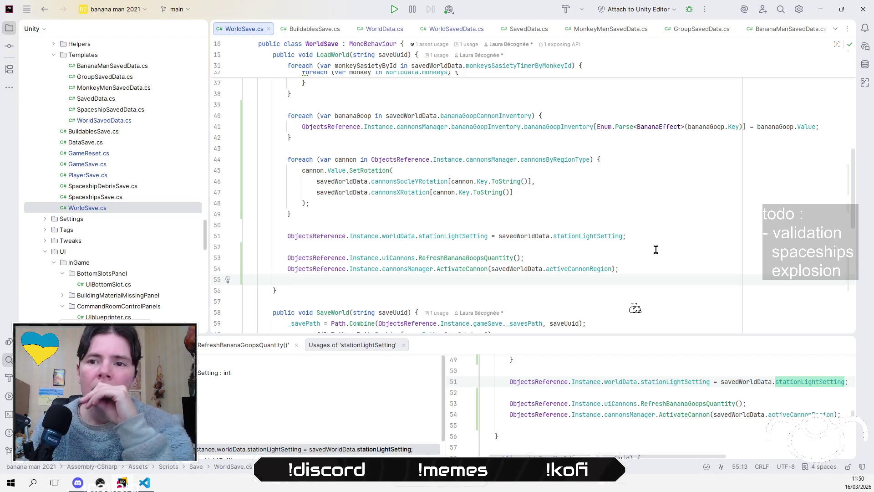
key("alt+Tab")
Collapse the world group's children in the Hierarchy.
scroll(118, 227, "down", 10)
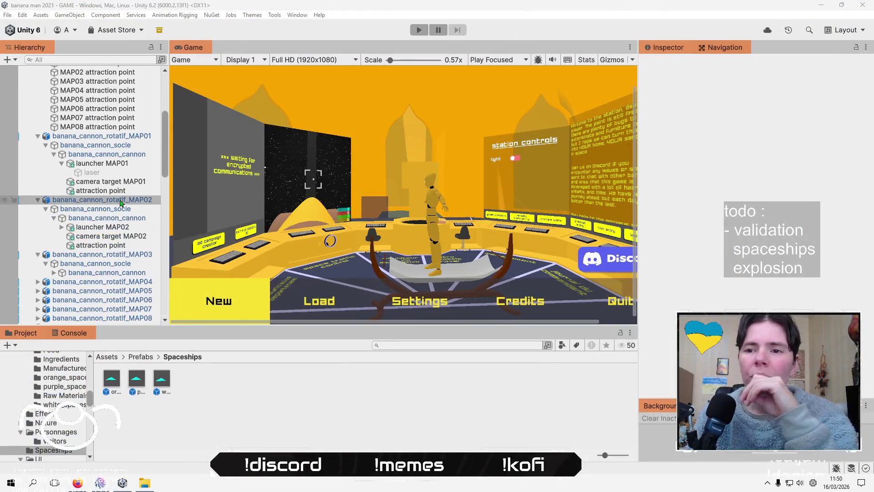
scroll(118, 291, "down", 4)
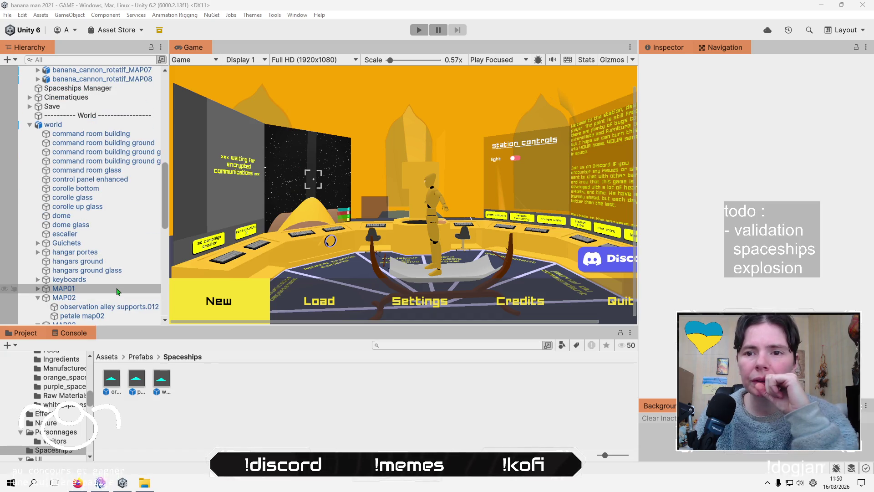
scroll(118, 291, "down", 3)
scroll(117, 291, "up", 8)
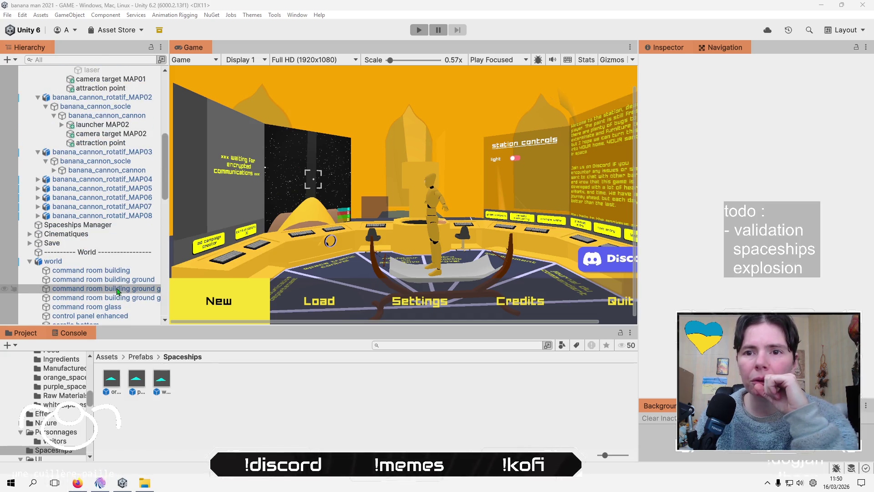
left_click(28, 261)
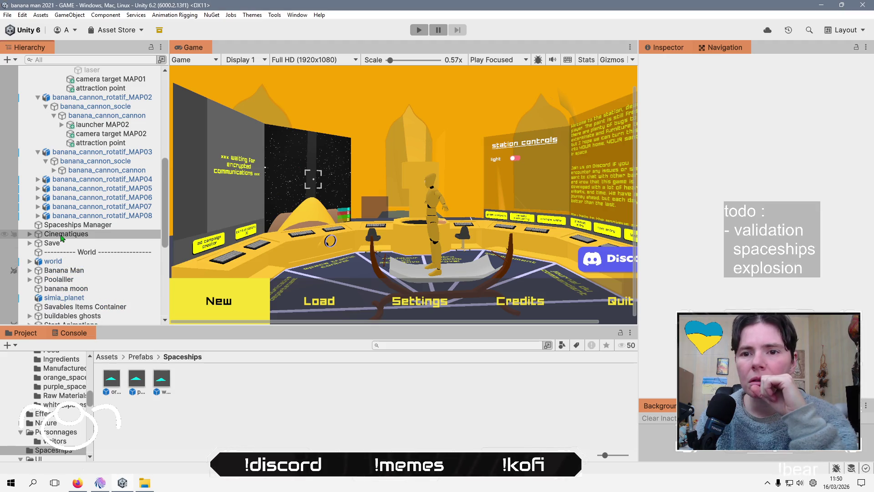
scroll(62, 237, "up", 6)
scroll(61, 237, "up", 4)
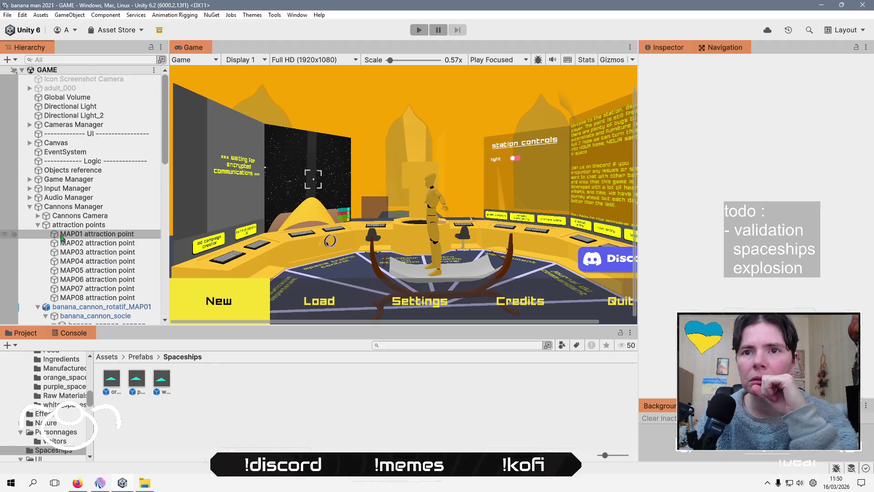
scroll(62, 238, "down", 15)
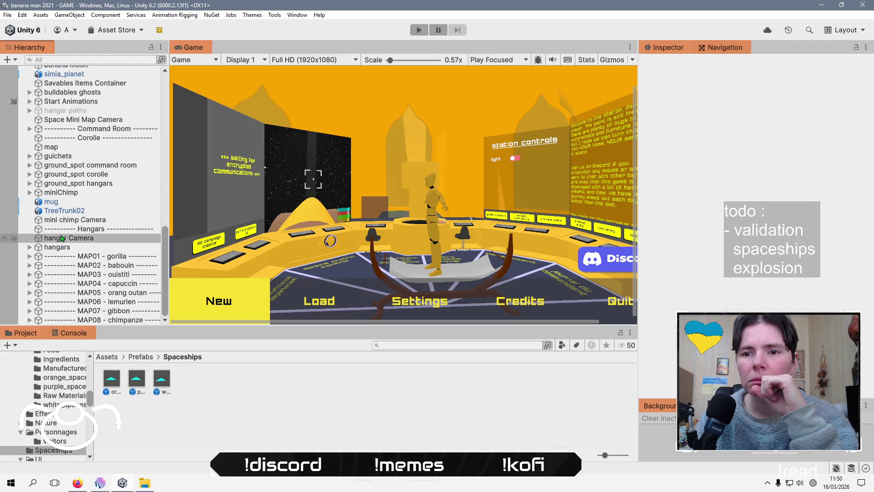
Expand Command Room down to the station controls panel's options, select the light Slider, then return to Rider.
left_click(29, 129)
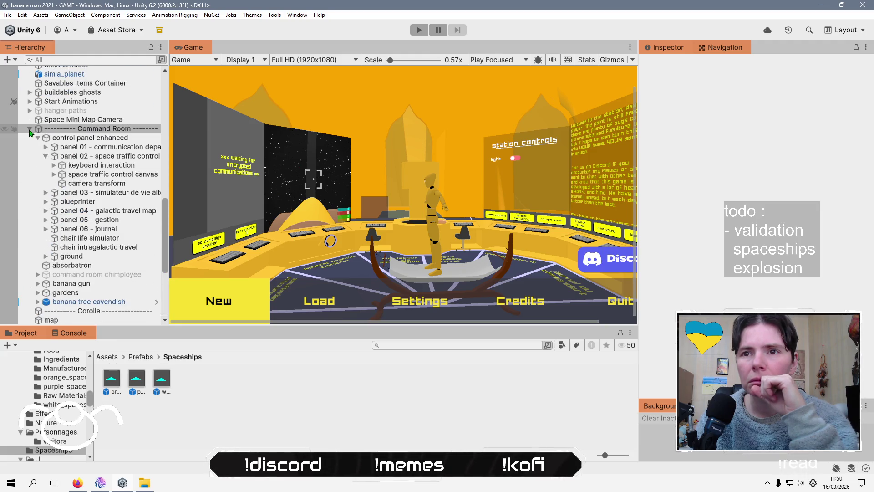
left_click(46, 219)
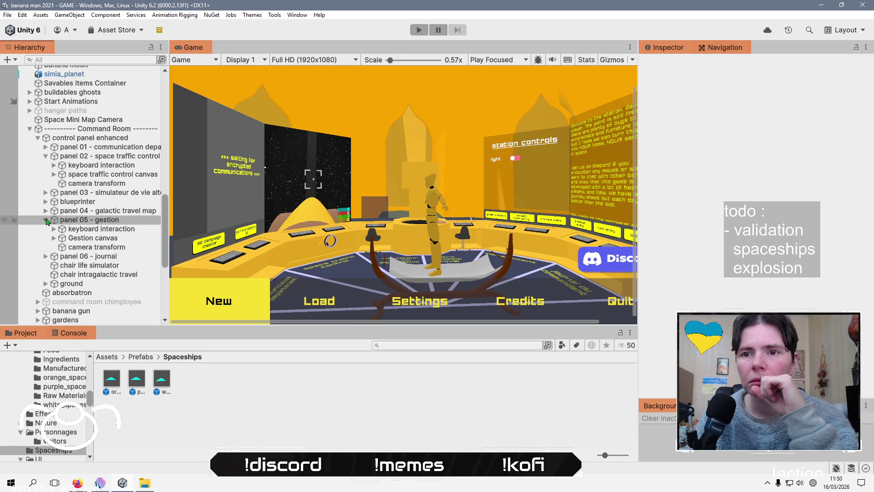
left_click(54, 238)
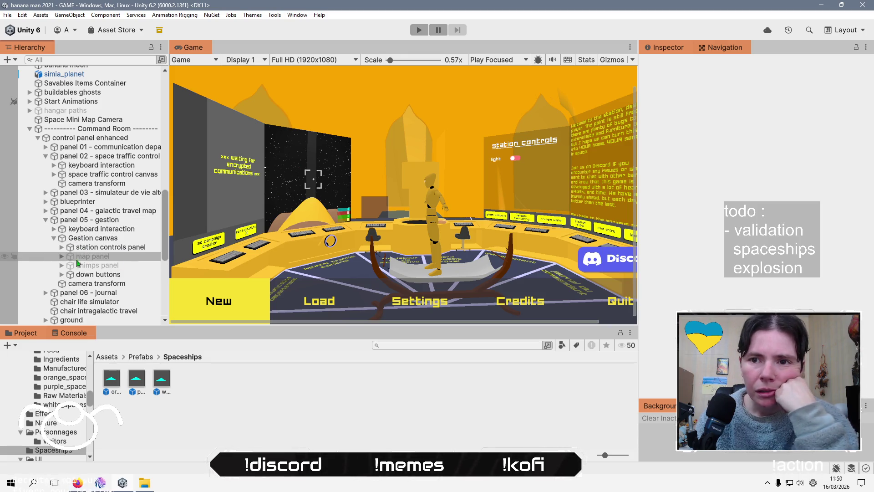
left_click(61, 247)
left_click(102, 275)
left_click(70, 275)
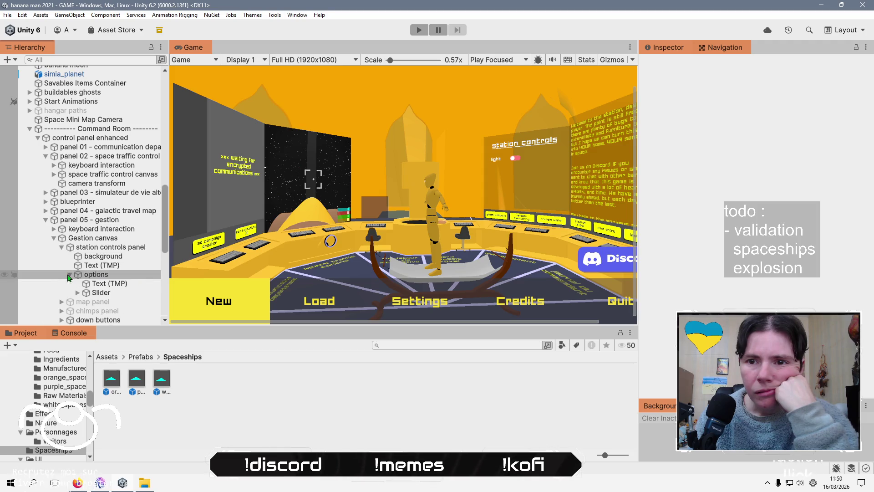
left_click(128, 294)
left_click(76, 294)
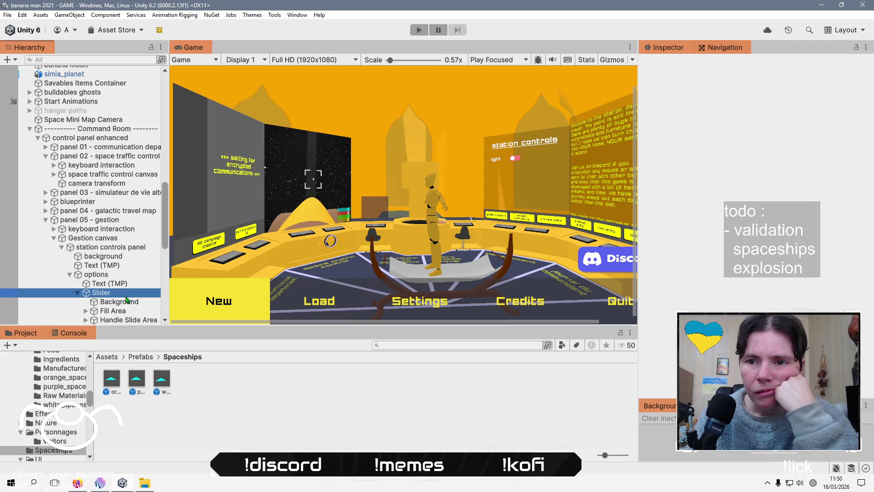
scroll(756, 182, "down", 5)
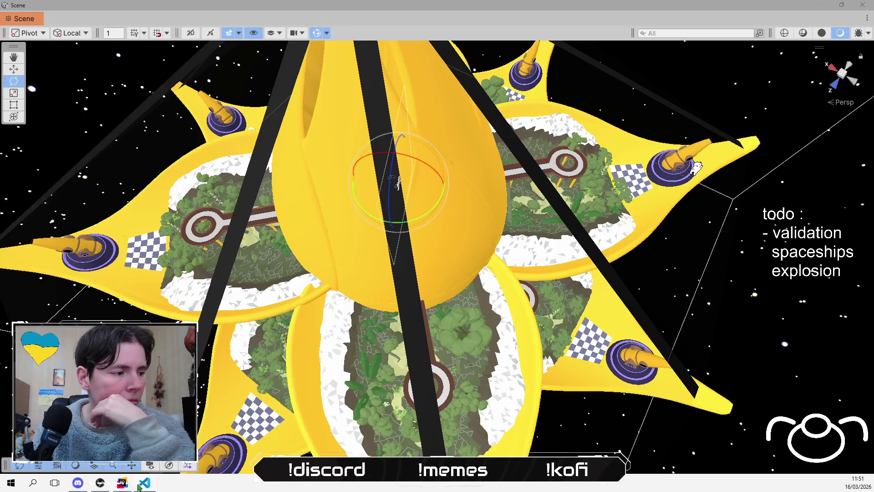
mouse_move(122, 484)
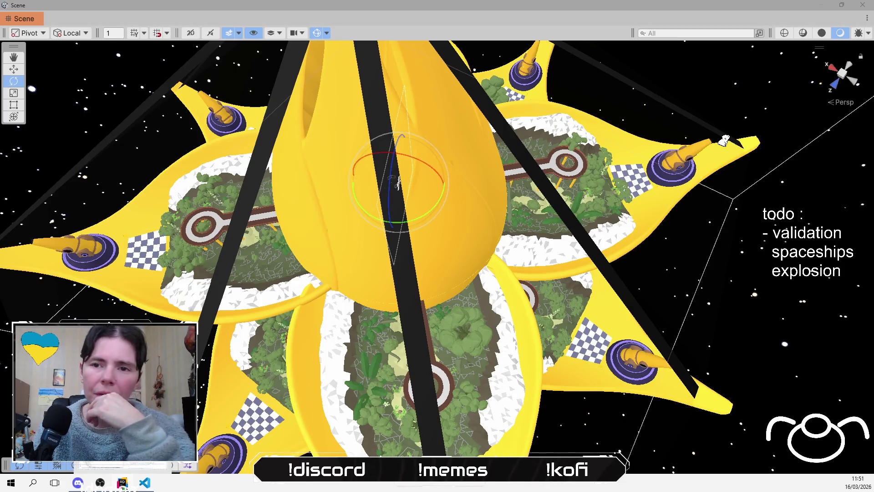
left_click(123, 483)
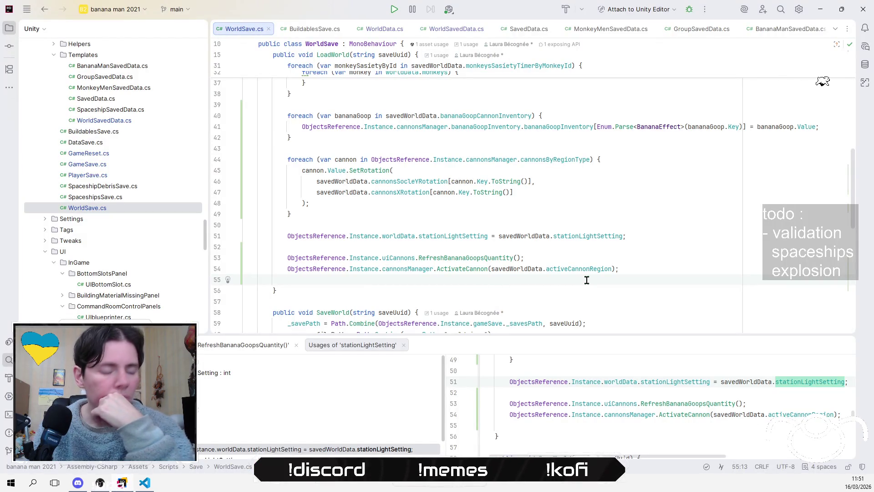
Write ObjectsReference.Instance.uiGestionPanel.SwitchLight() on line 55 using code completion.
type("Obj")
key("Return")
type(".i")
key("Return")
type(".")
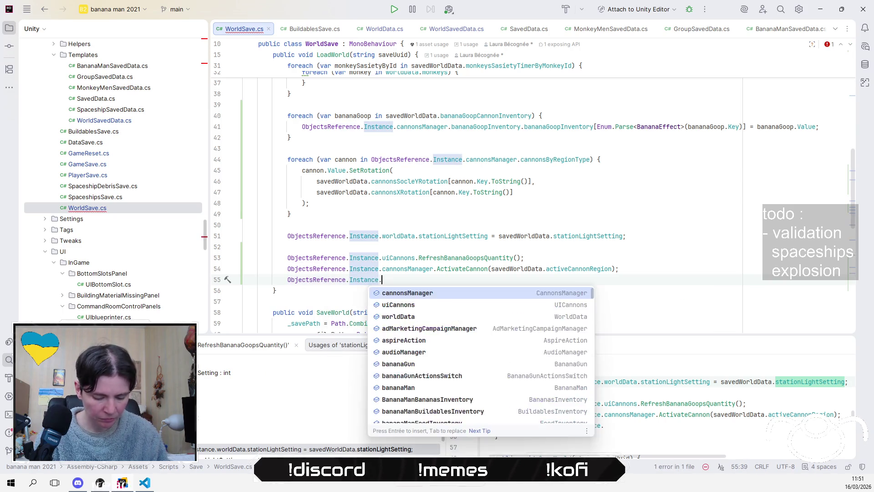
type("uig")
key("Down")
key("Return")
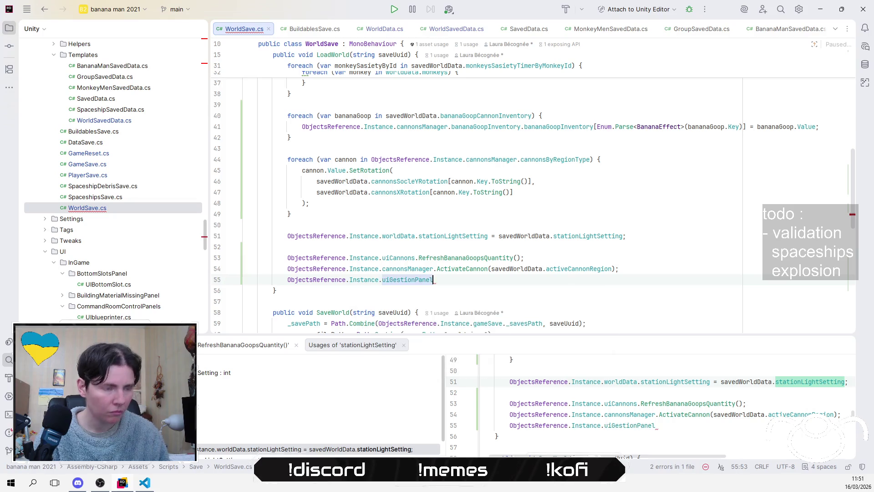
type(".s")
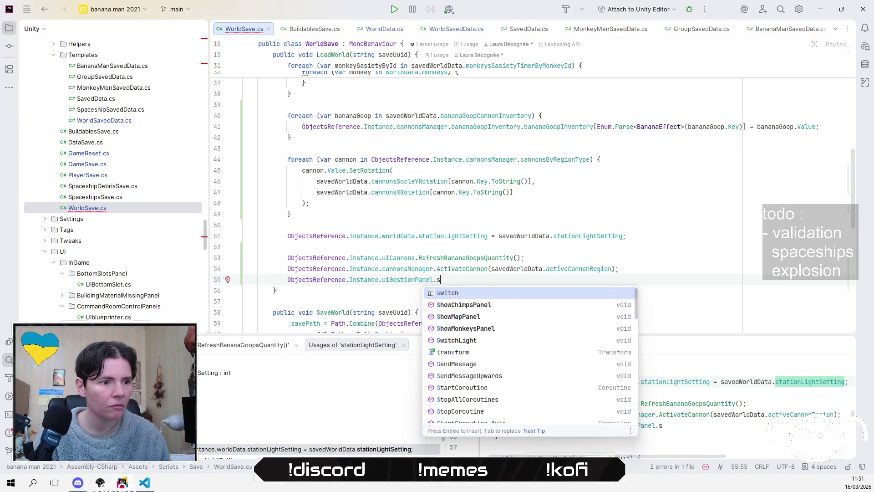
key("Down")
key("Down")
key("Down")
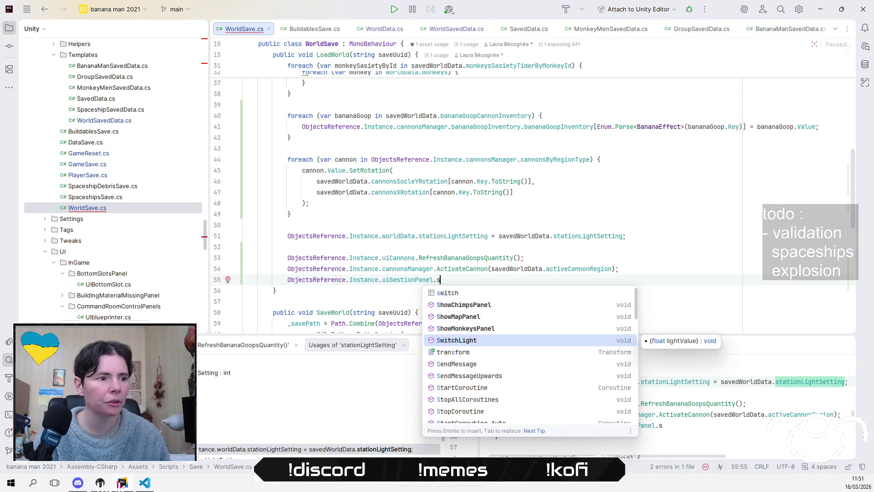
key("Return")
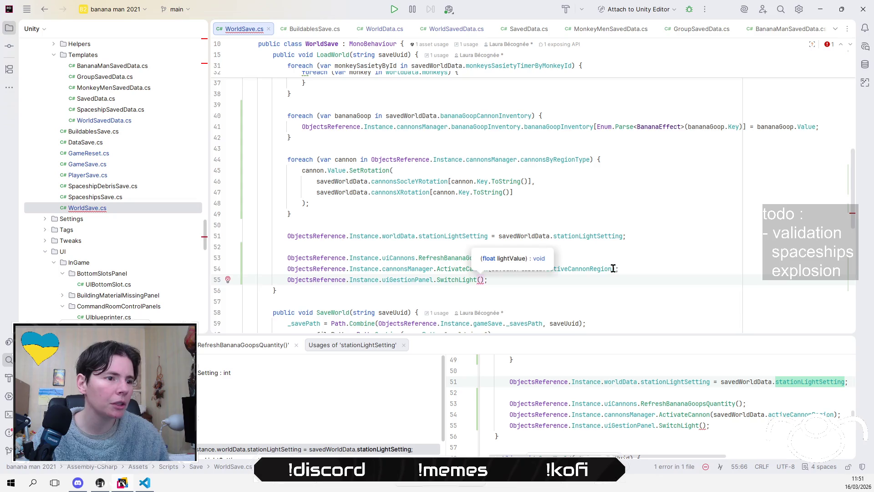
scroll(614, 268, "down", 3)
scroll(632, 275, "up", 1)
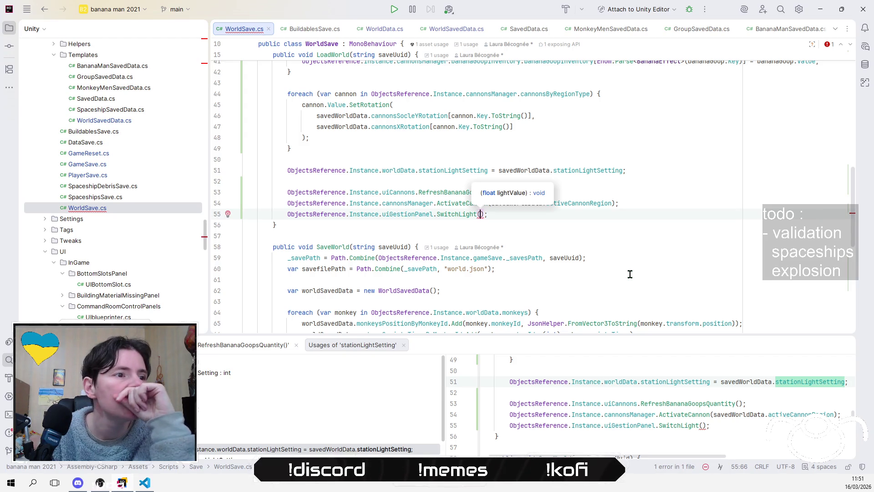
Read the SwitchLight definition in UIgestionPanel.cs, then navigate back to WorldSave.cs.
left_click(462, 218, "ctrl")
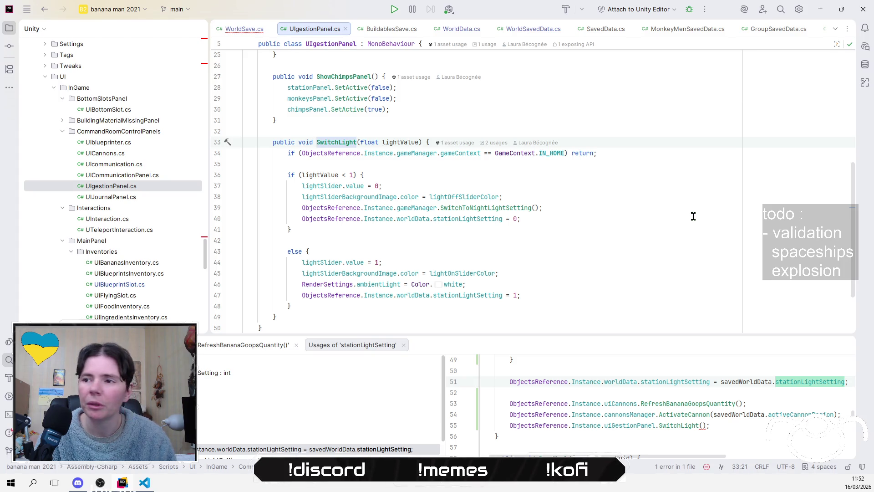
left_click(44, 9)
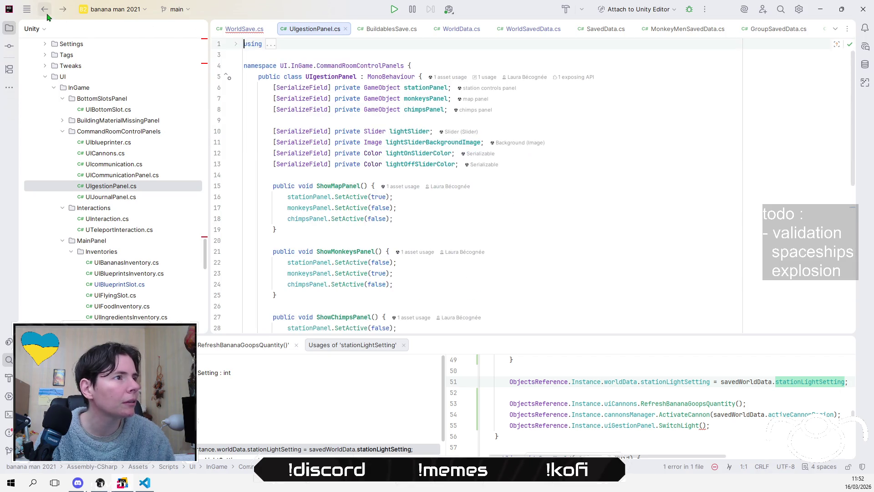
left_click(44, 10)
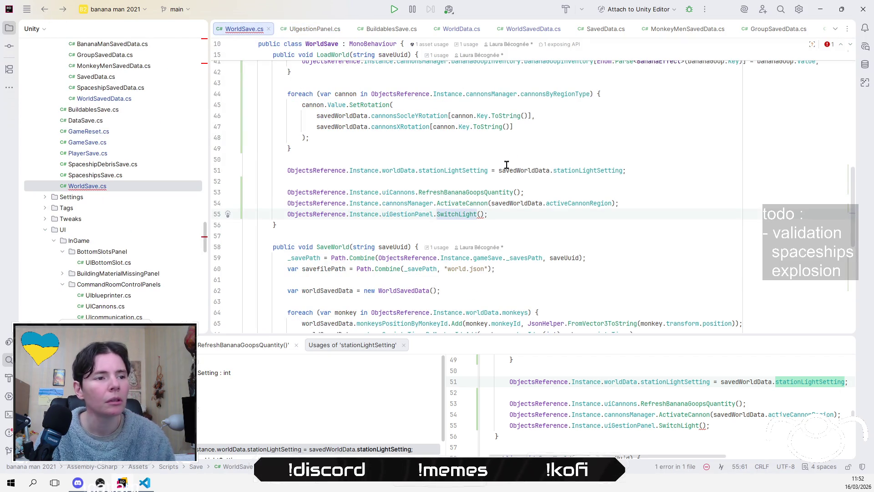
Paste ObjectsReference.Instance.worldData.stationLightSetting from line 51 as SwitchLight's argument on line 55.
key("ctrl+alt+Left")
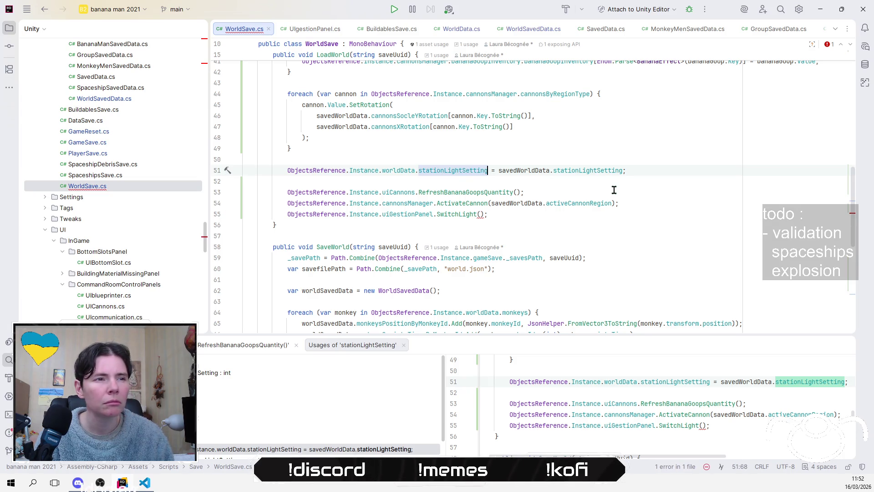
key("shift+Home")
key("ctrl+c")
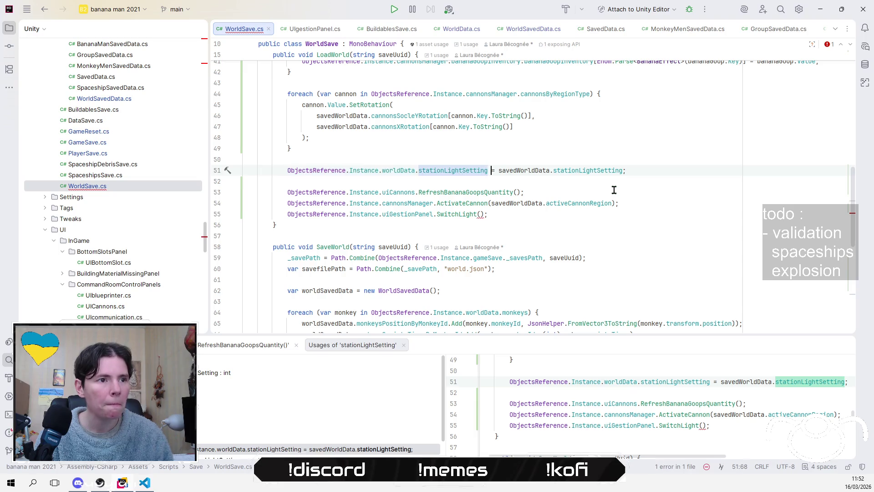
key("Down")
key("Down")
key("Down")
key("End")
key("ctrl+v")
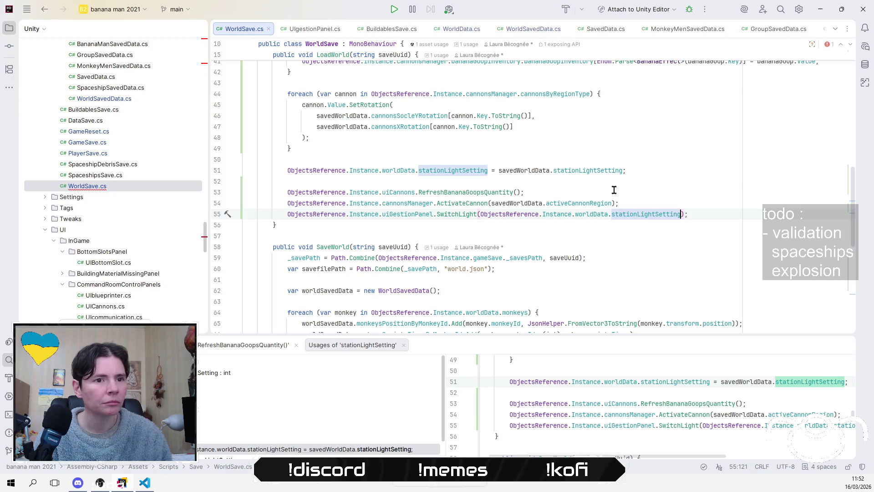
key("Down")
left_click(643, 193)
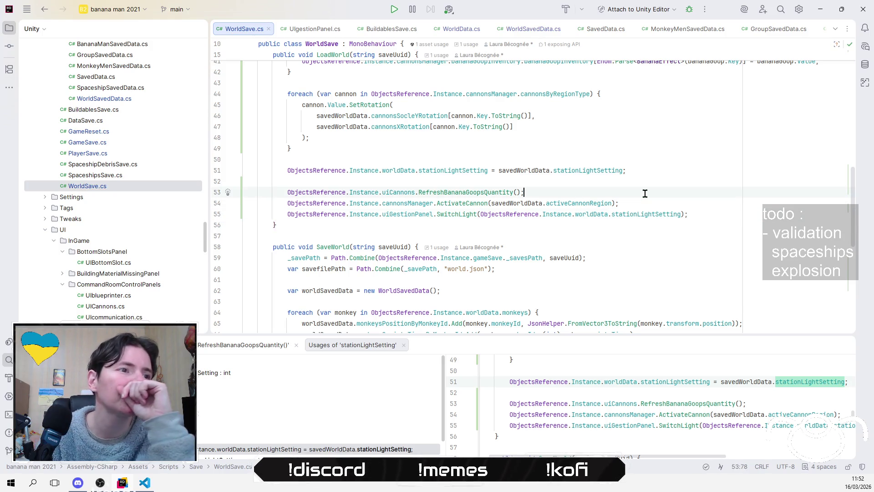
left_click(661, 184)
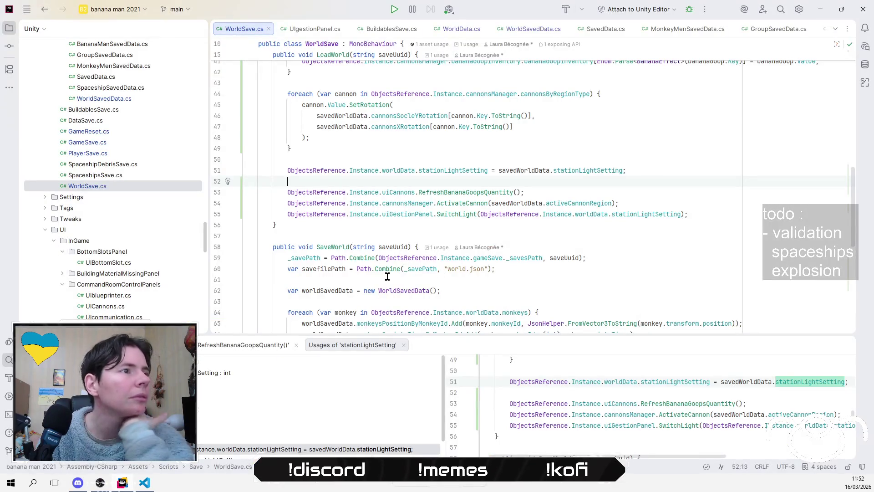
scroll(523, 261, "up", 4)
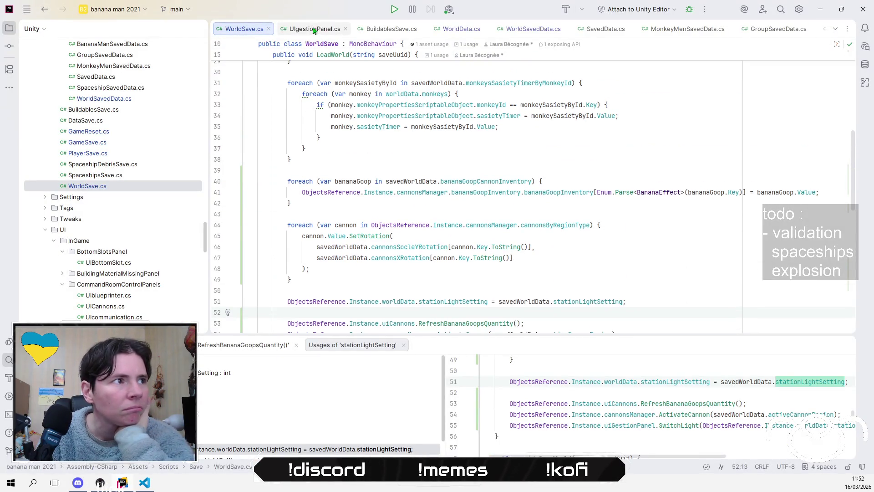
Find all usages of SwitchLight from its definition in UIgestionPanel.cs.
left_click(314, 29)
scroll(550, 202, "down", 4)
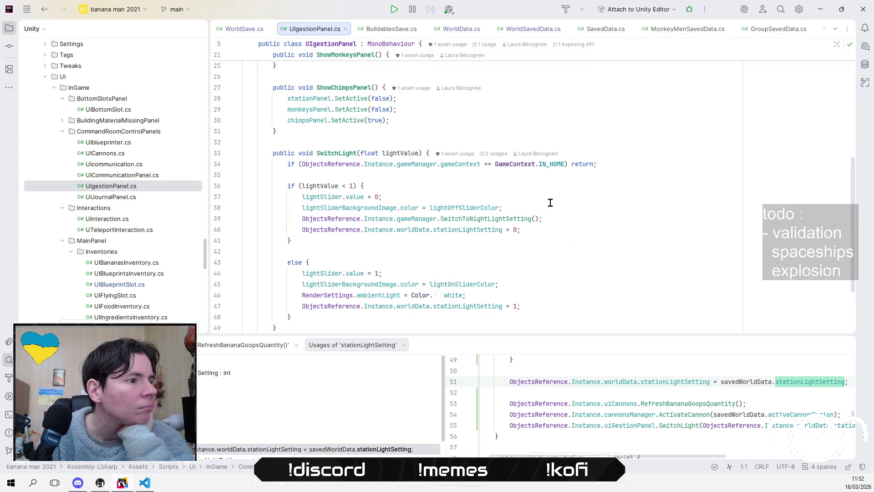
left_click(337, 152)
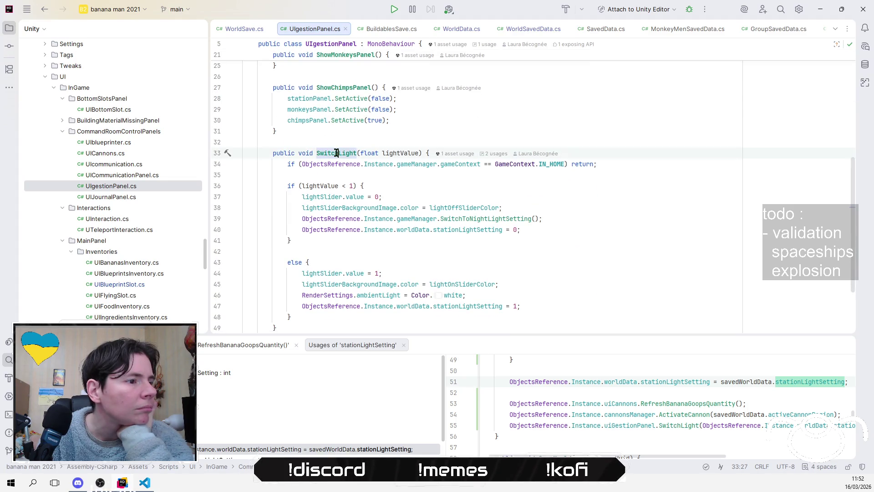
right_click(336, 153)
left_click(407, 224)
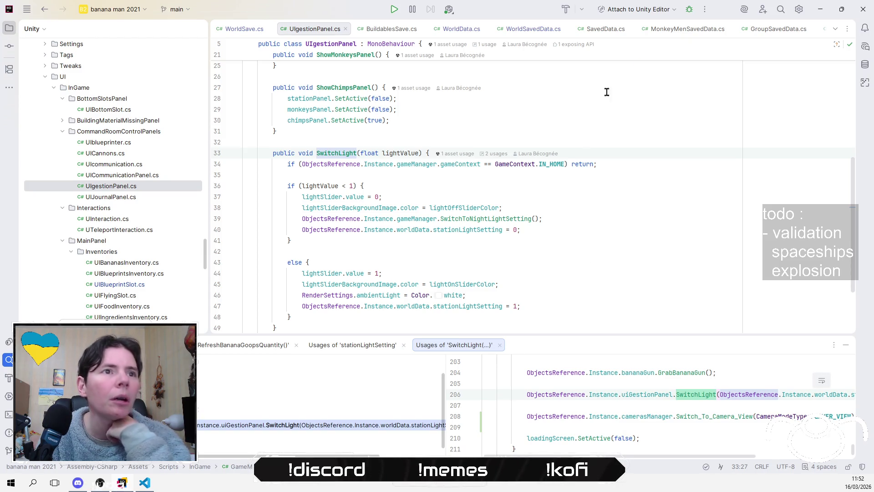
Go back to WorldSave.cs and delete the SwitchLight call line from LoadWorld.
left_click(49, 13)
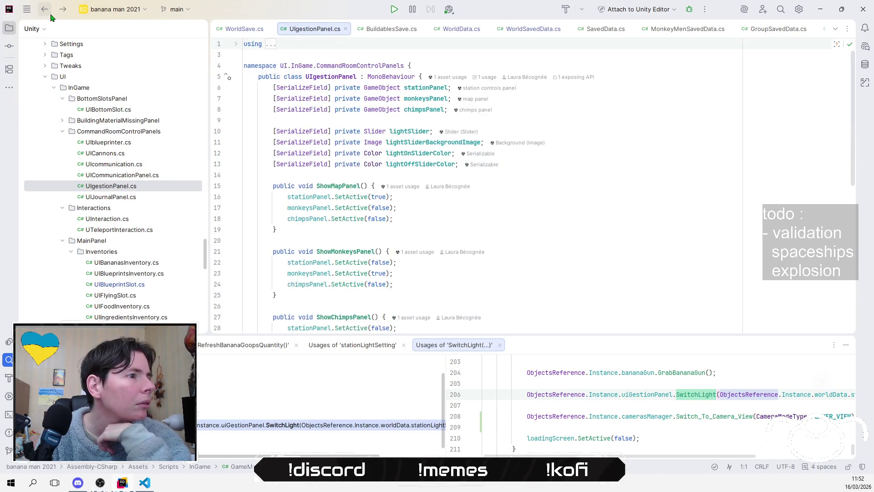
left_click(50, 15)
scroll(613, 158, "down", 3)
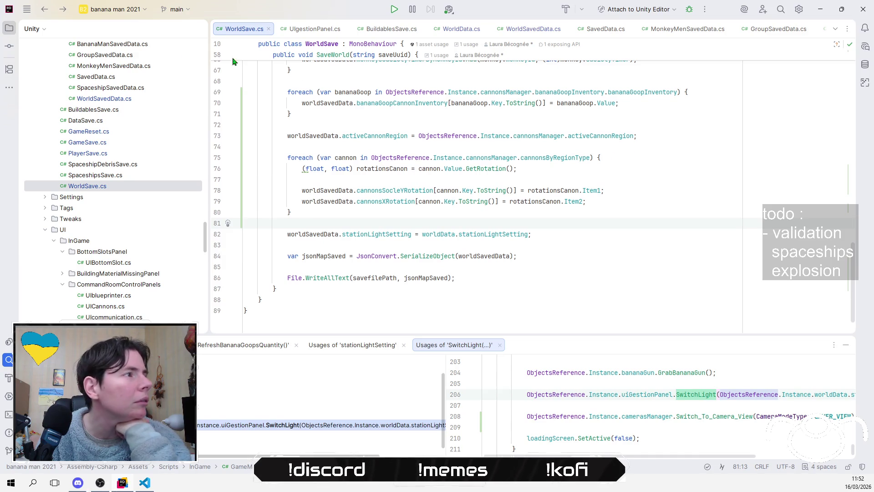
scroll(469, 226, "up", 7)
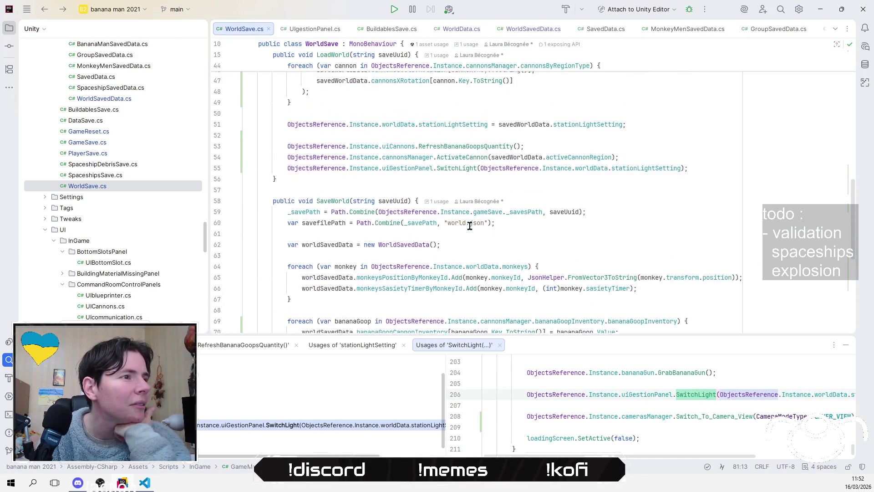
scroll(469, 226, "up", 2)
left_click(657, 214)
left_click(683, 191)
left_click(742, 242)
left_click(694, 193)
left_click(709, 228)
key("shift+Down")
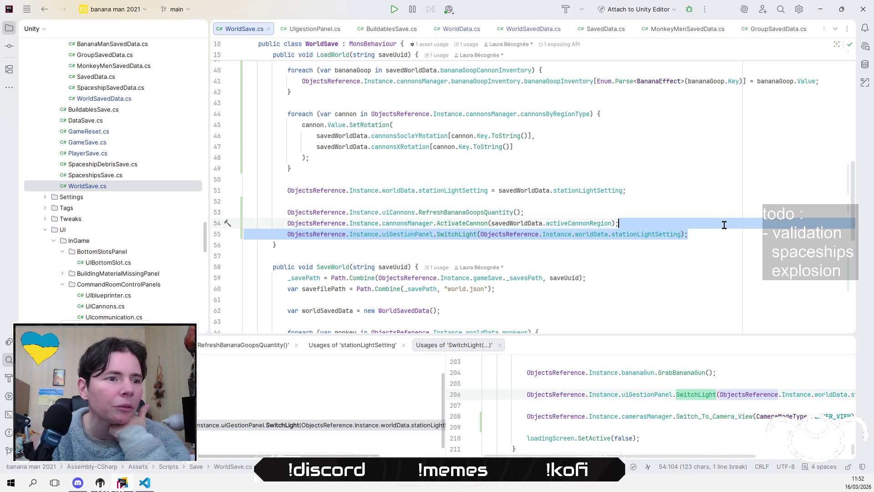
key("BackSpace")
left_click(277, 234)
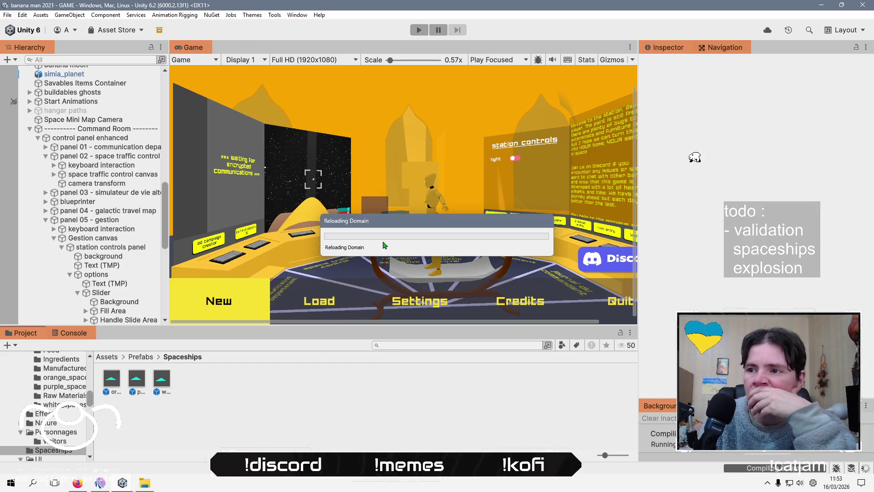
Bring up the Mix It Up stream chat, then the Firefox grass video.
left_click(102, 484)
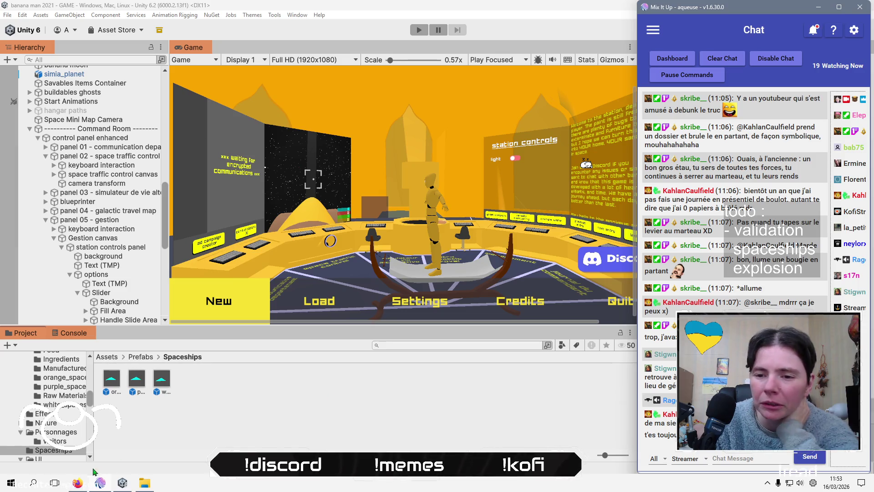
left_click(76, 483)
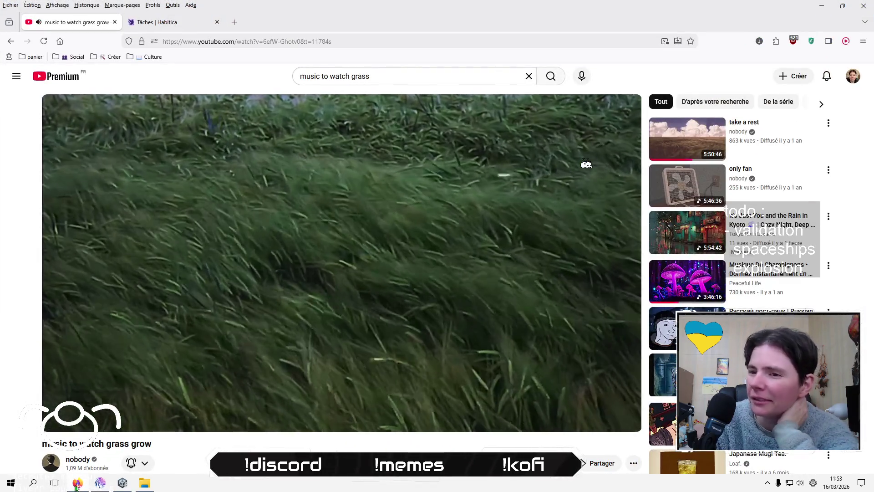
triple_click(82, 443)
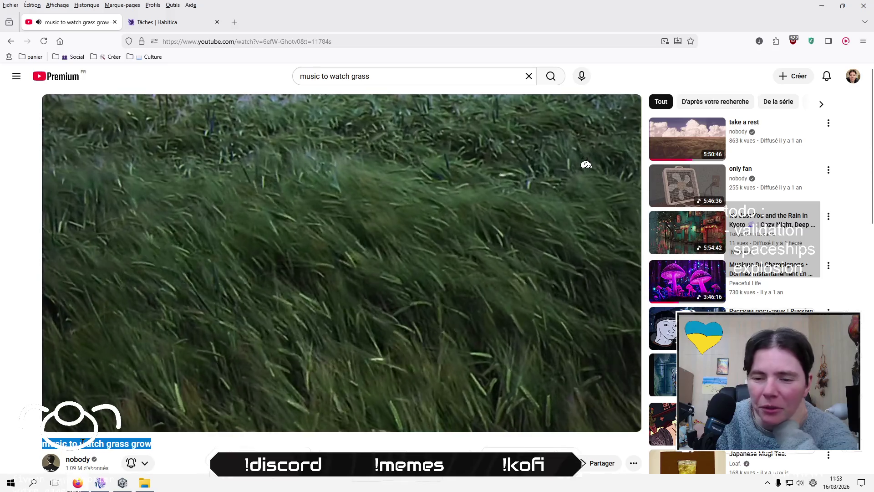
left_click(83, 442)
triple_click(82, 443)
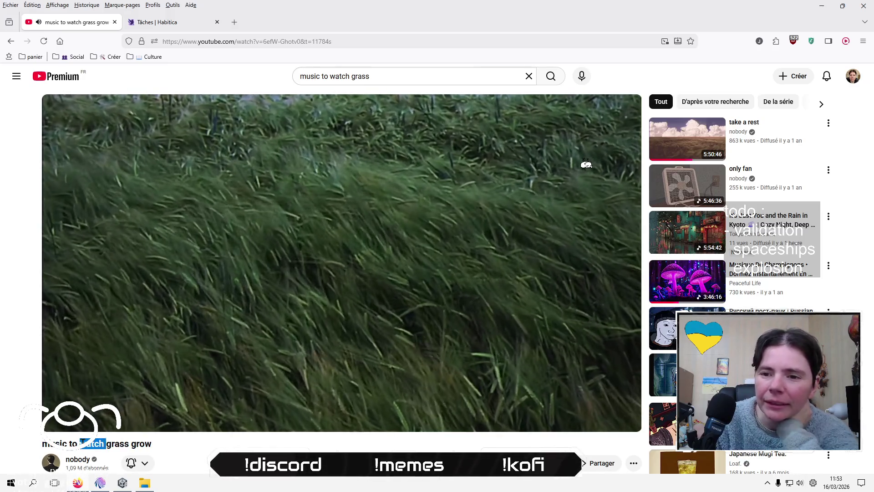
left_click(82, 442)
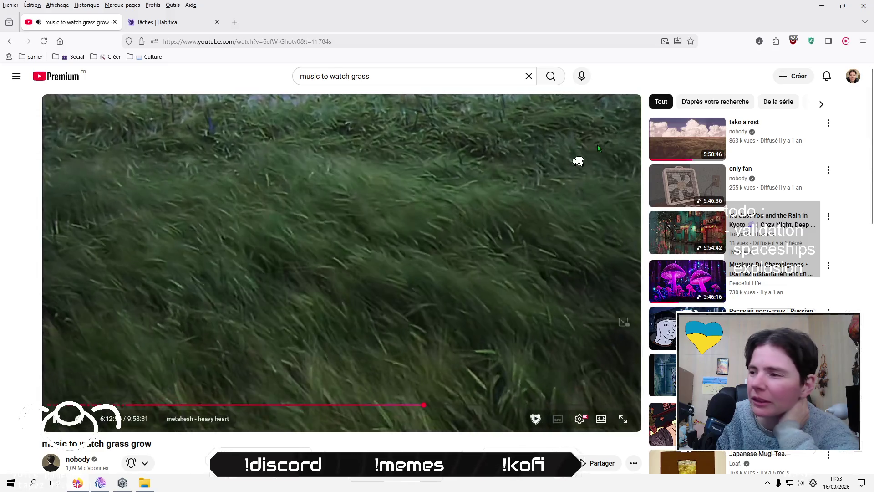
left_click(822, 6)
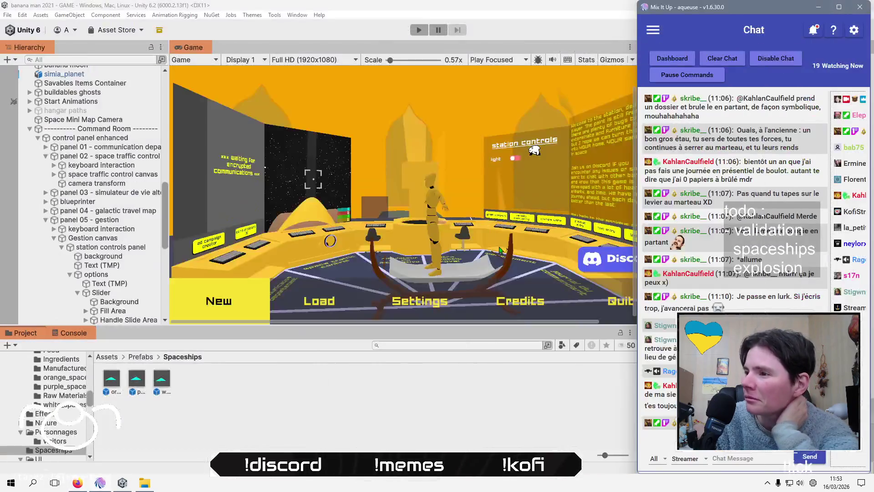
Show the top-level Assets folder in the Project browser and Refresh the assets.
left_click(233, 437)
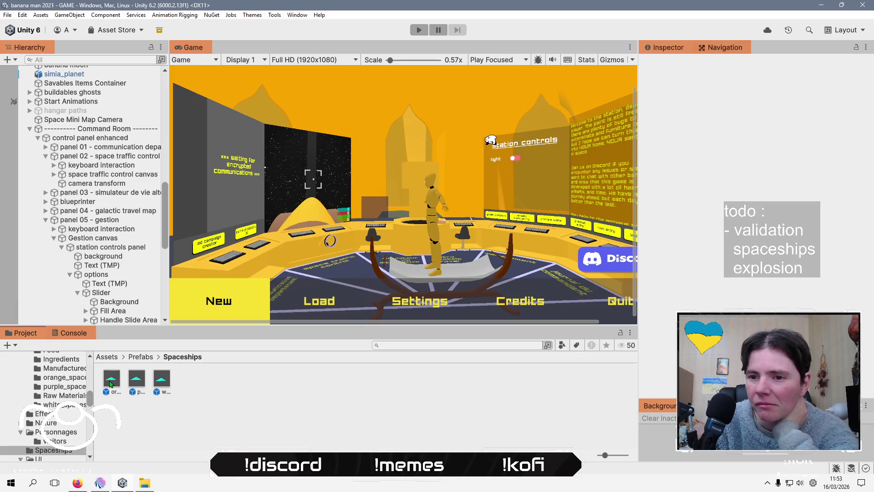
left_click(107, 357)
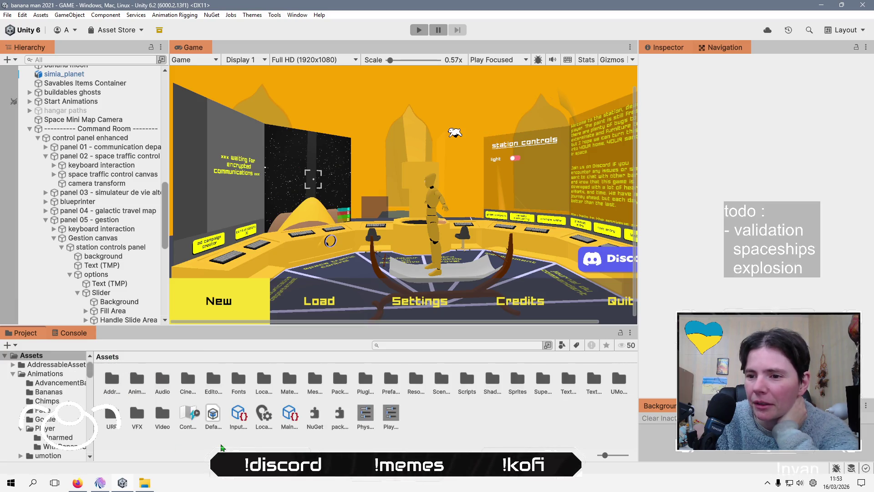
right_click(221, 448)
left_click(277, 349)
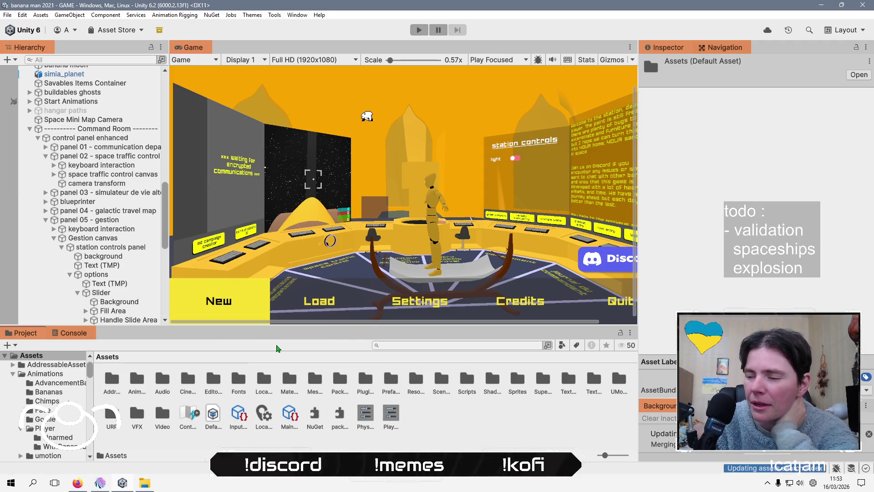
Check the stream chat, orbit the scene to a side-on station view, and enter play mode.
left_click(100, 484)
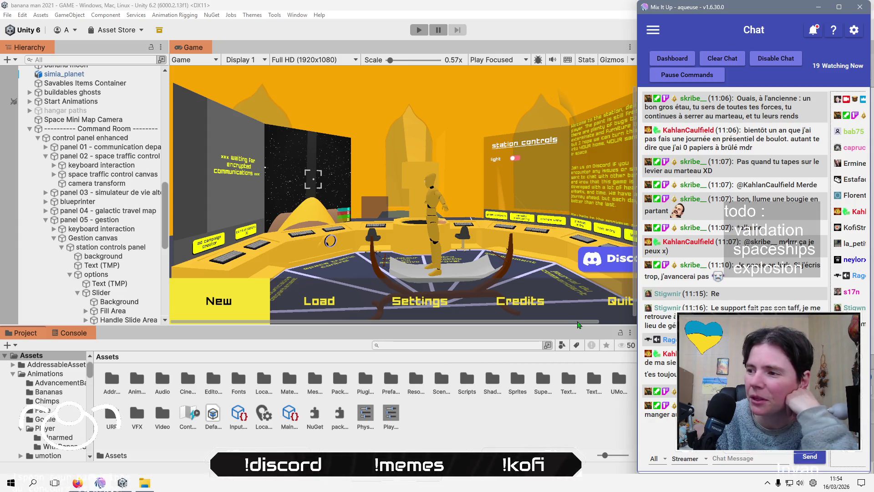
left_click(577, 325)
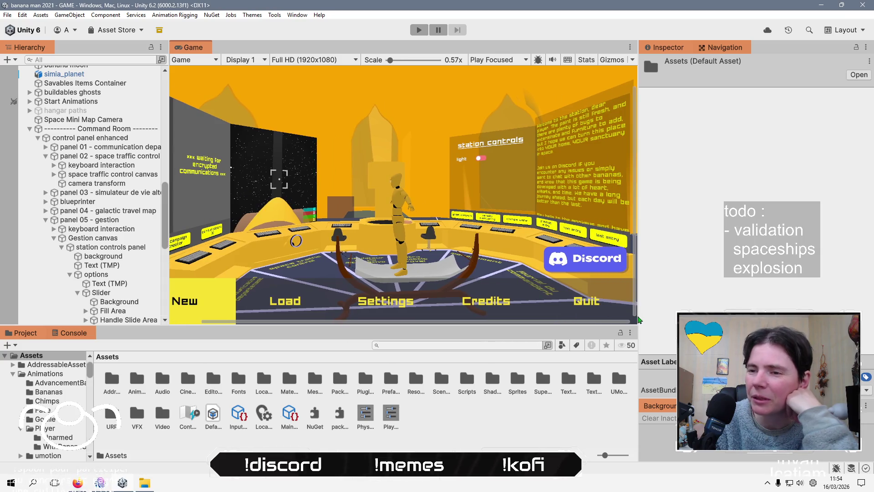
scroll(377, 300, "down", 1)
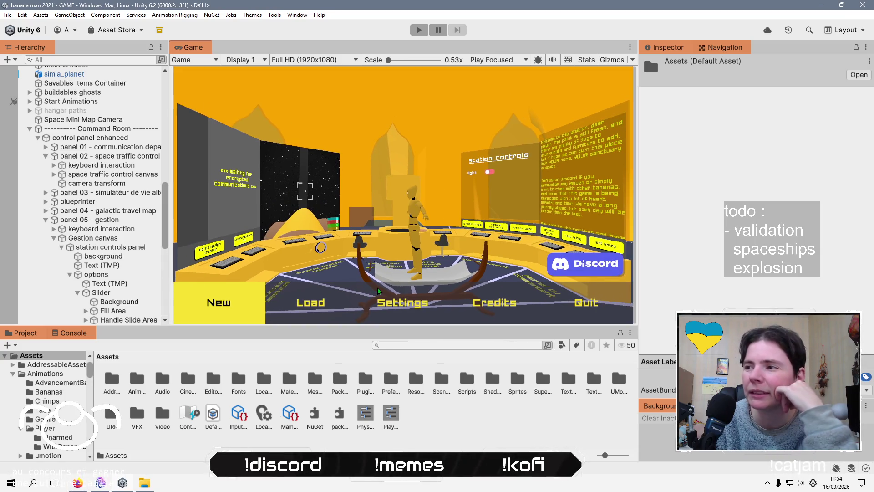
left_click(103, 485)
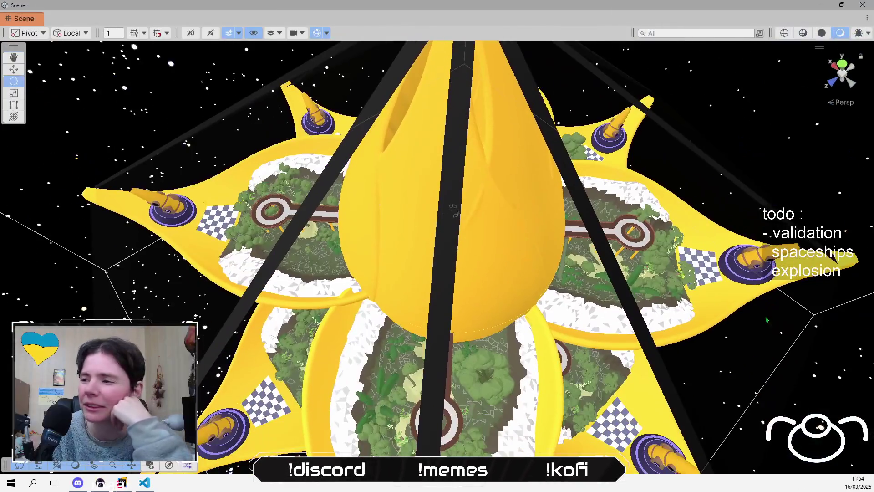
left_click_drag(766, 320, 664, 260)
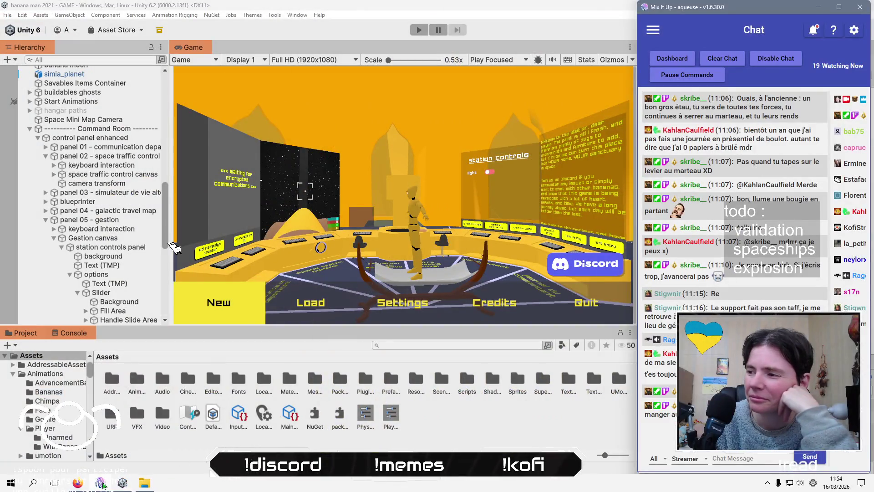
left_click(102, 484)
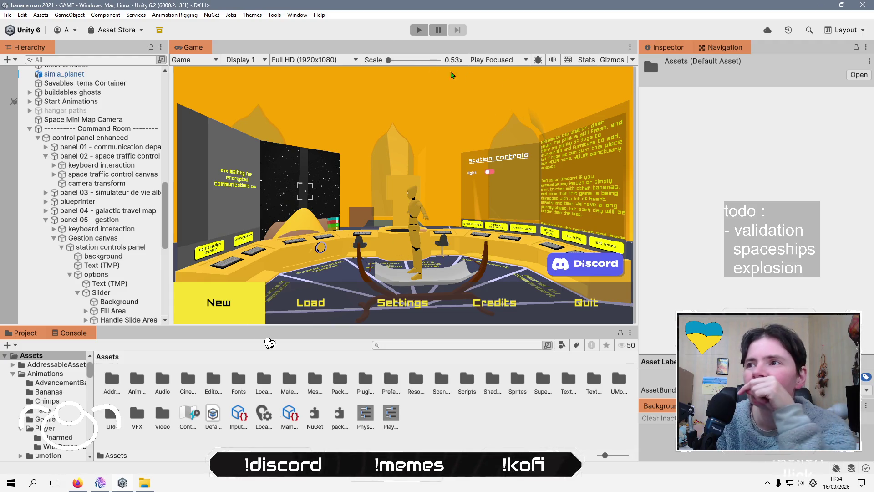
key("ctrl+p")
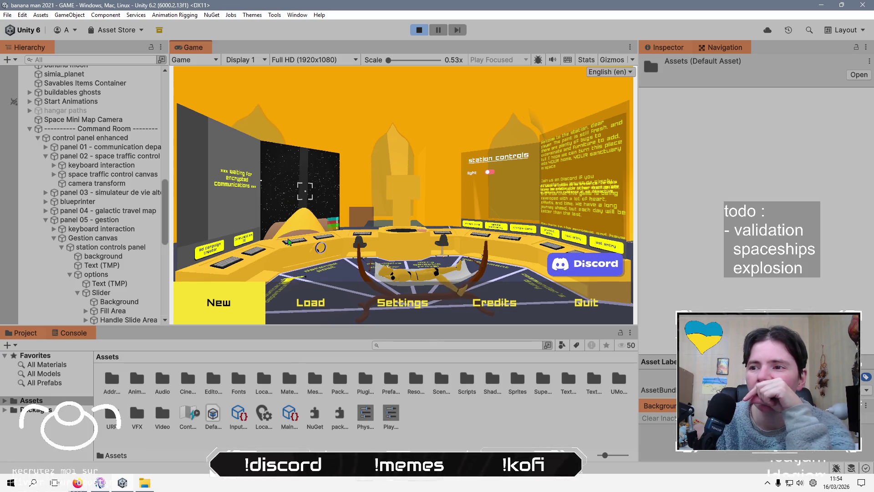
Load the new save and inspect the KeyNotFoundException stack trace for key 'COROLLE'.
key("Return")
left_click(304, 96)
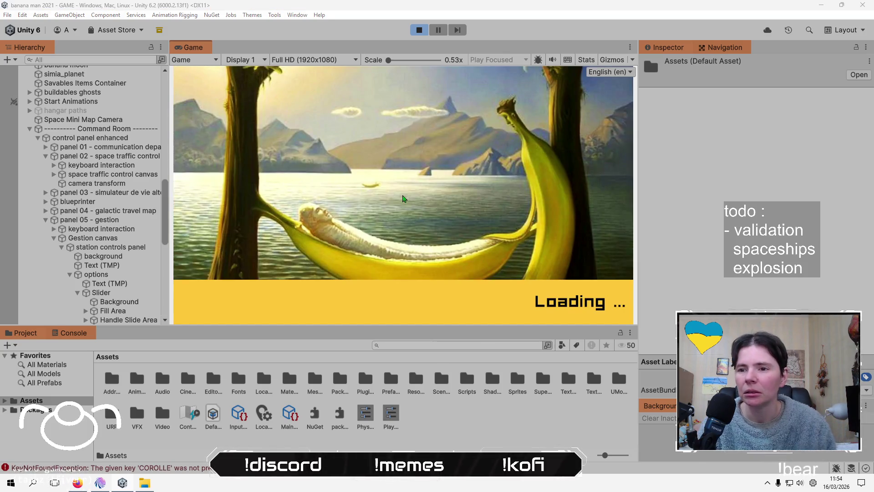
left_click(77, 336)
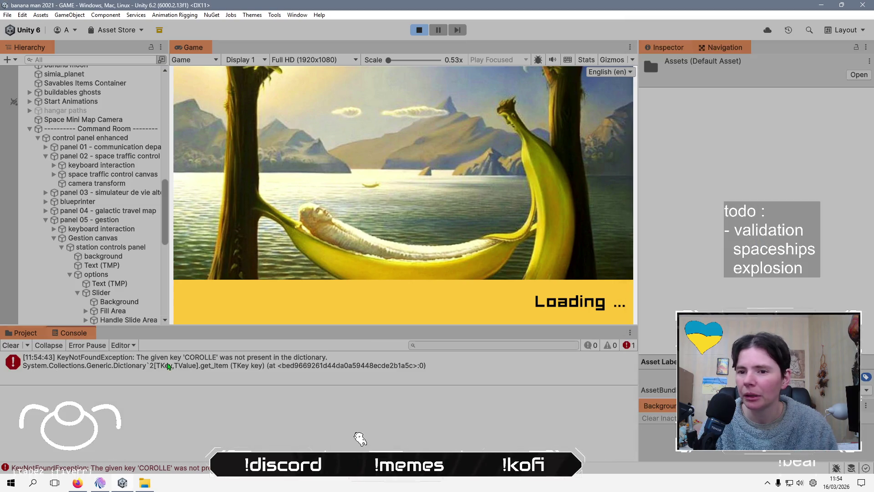
left_click(168, 367)
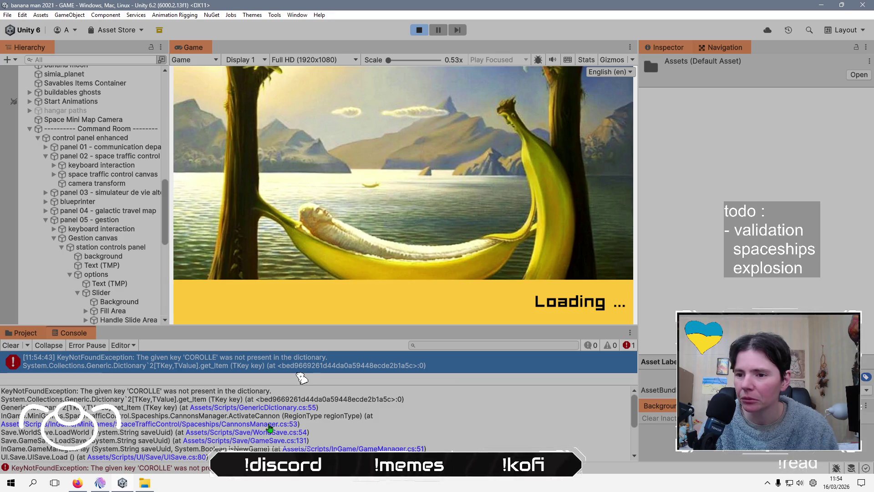
Stop play mode, glance at the stream chat, and start play mode again.
key("ctrl+p")
key("ctrl+p")
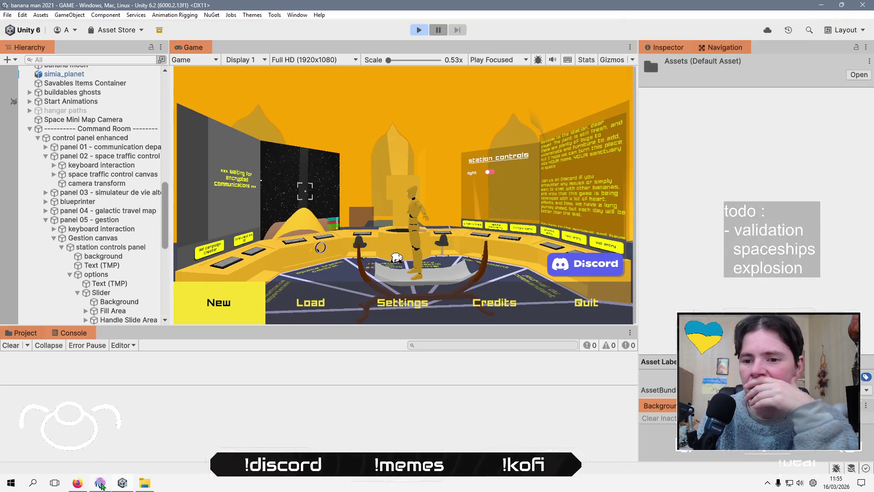
left_click(99, 481)
key("ctrl+p")
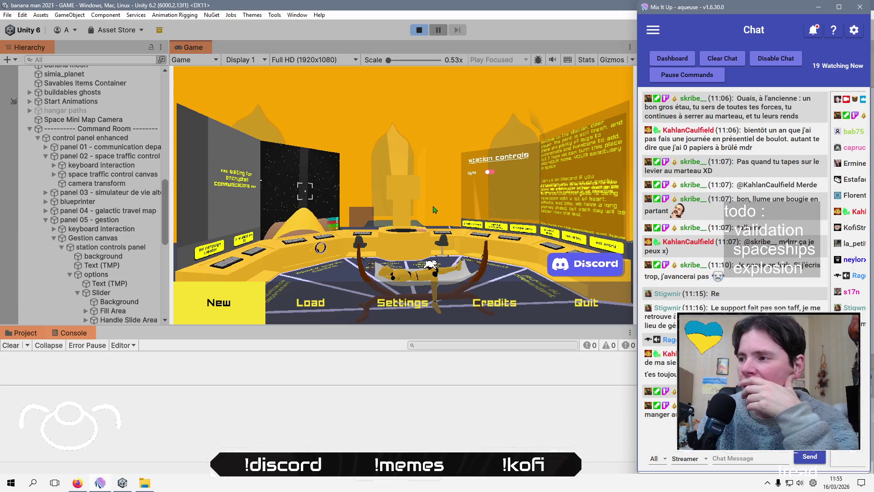
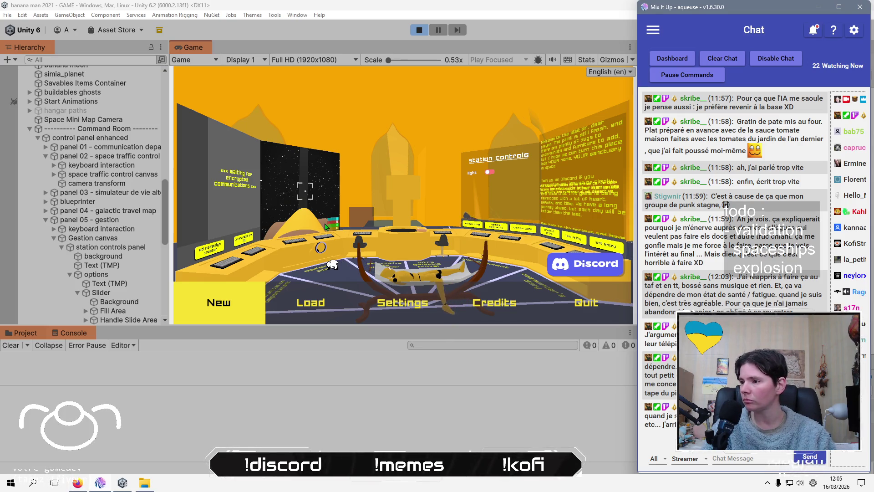
Bring the Unity editor back in front of the chat window and open the game's Load screen.
left_click(310, 215)
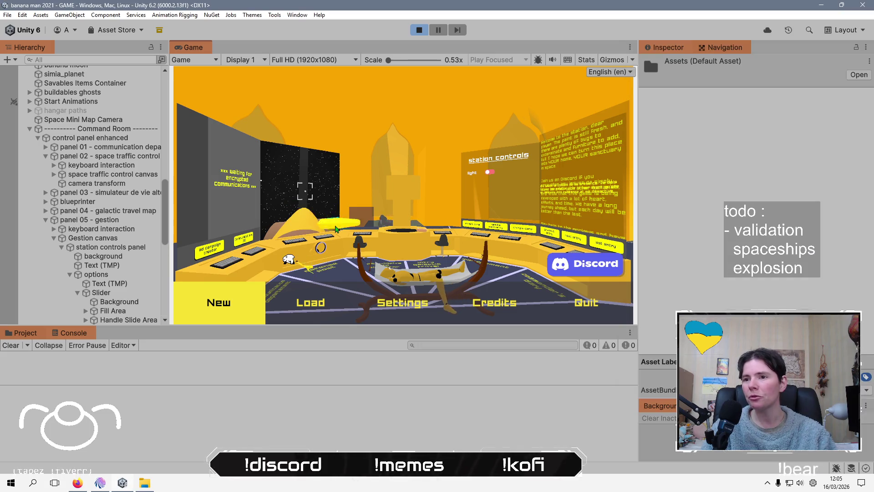
key("alt+Tab")
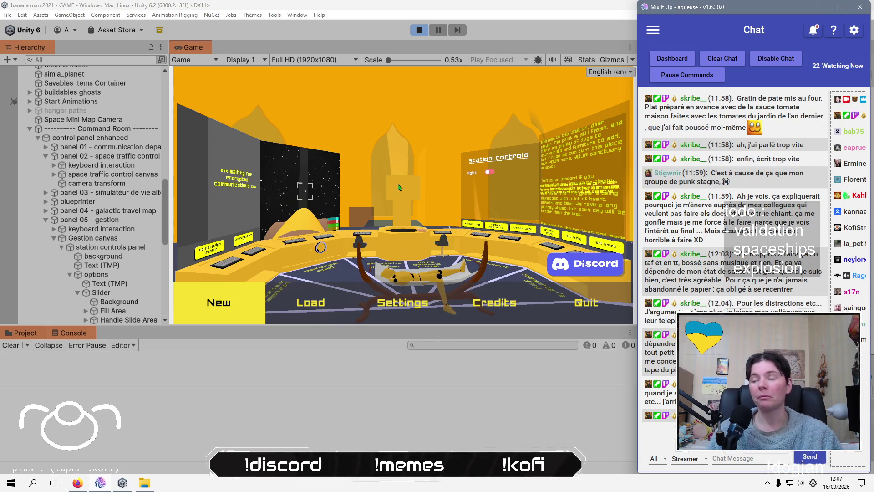
left_click(346, 40)
key("alt+Tab")
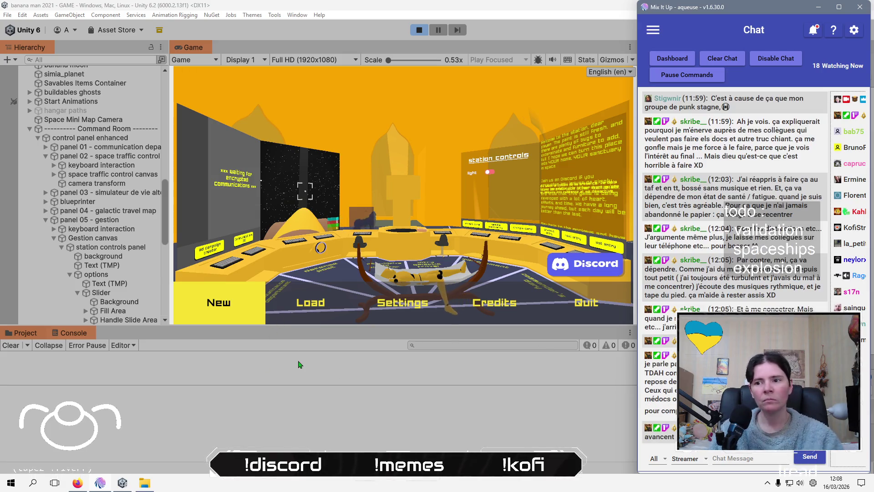
left_click(299, 337)
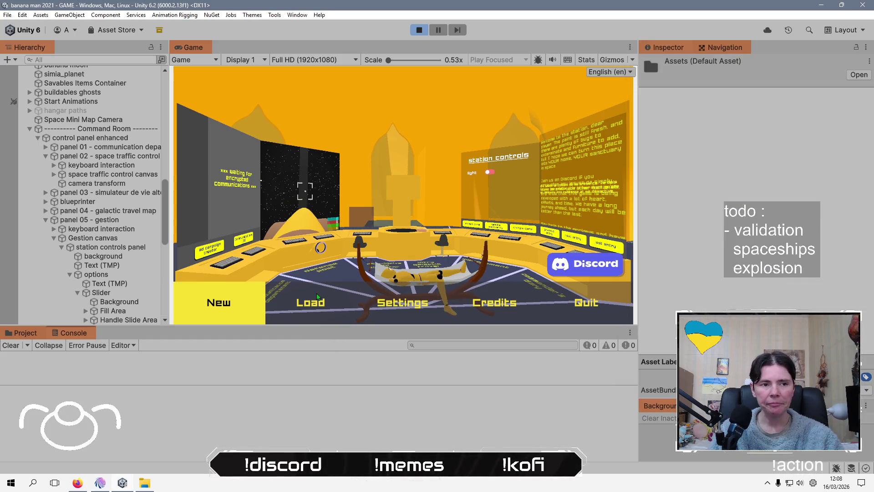
left_click(317, 297)
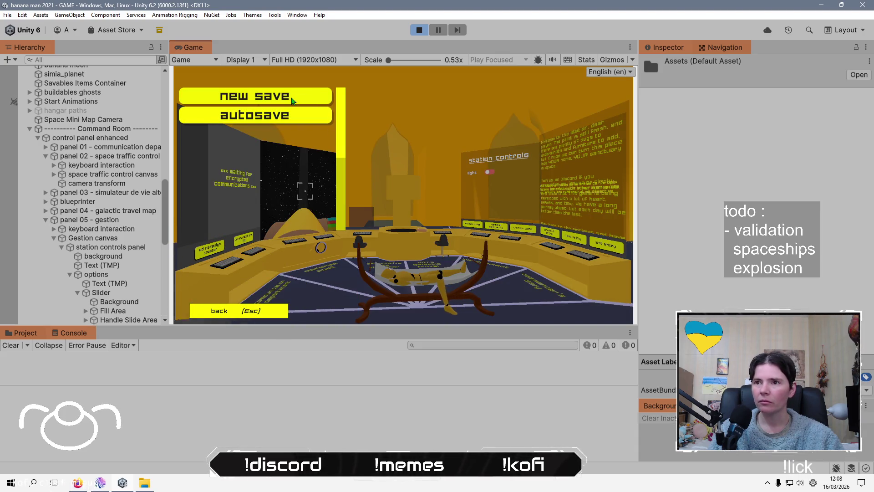
Start a new game, skip the intro, and use the defense post console.
left_click(250, 311)
left_click(233, 312)
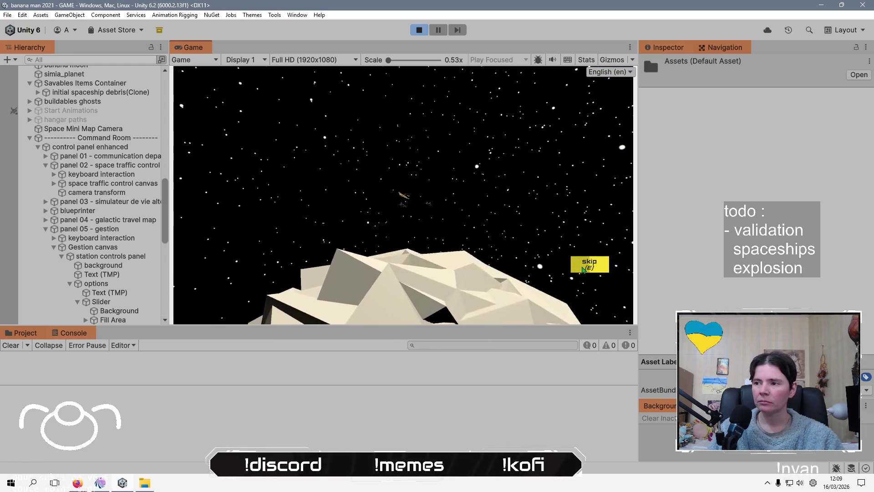
left_click(584, 270)
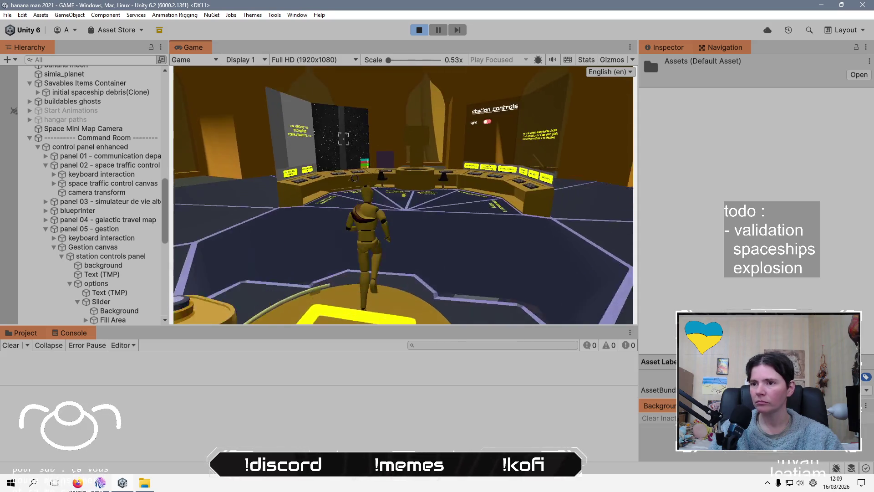
key("w")
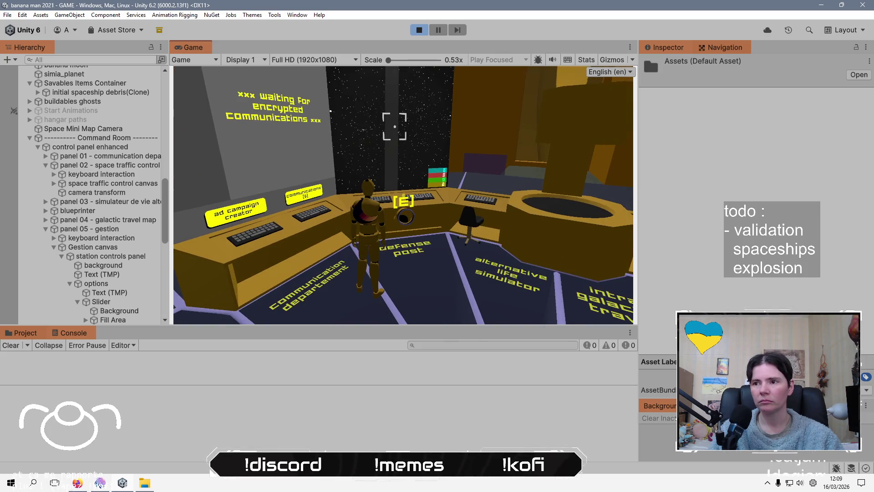
key("e")
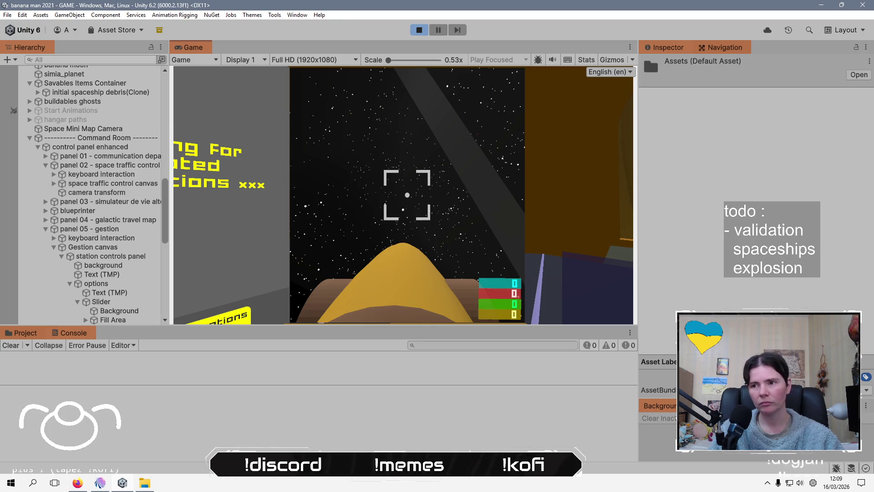
key("e")
Save the game to a slot from the pause menu, then stop play mode.
key("Escape")
key("Right")
key("Return")
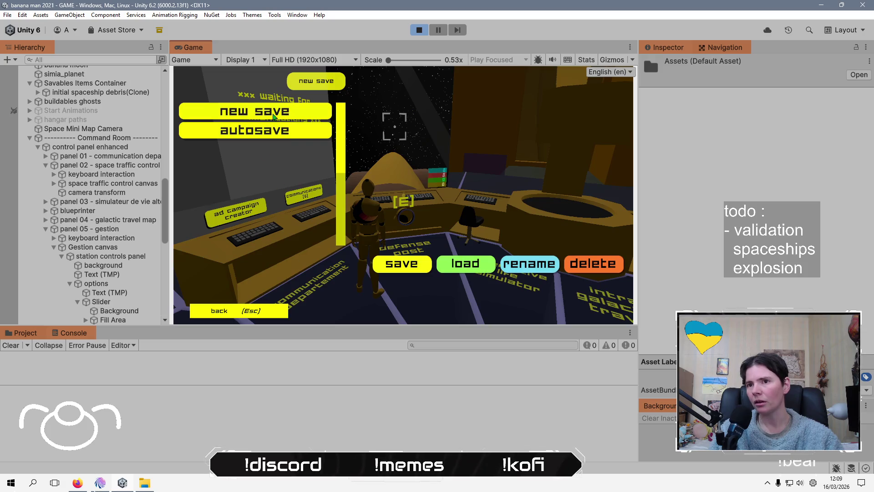
left_click(274, 118)
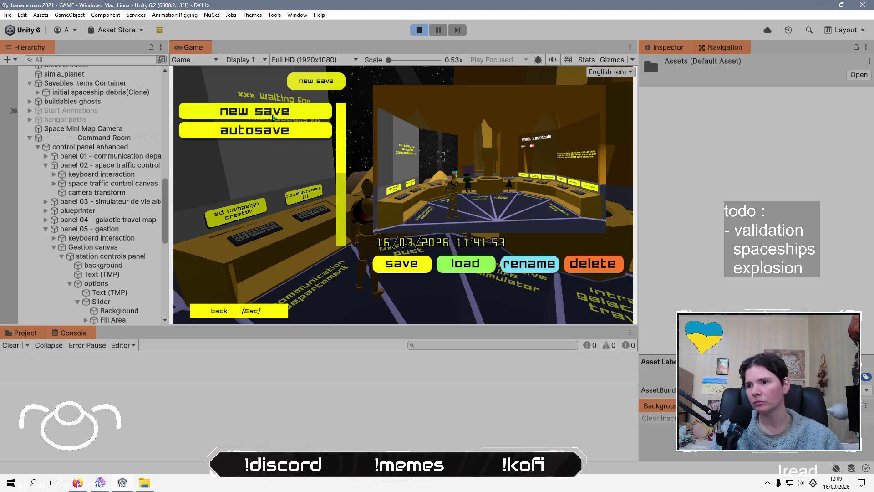
left_click(396, 264)
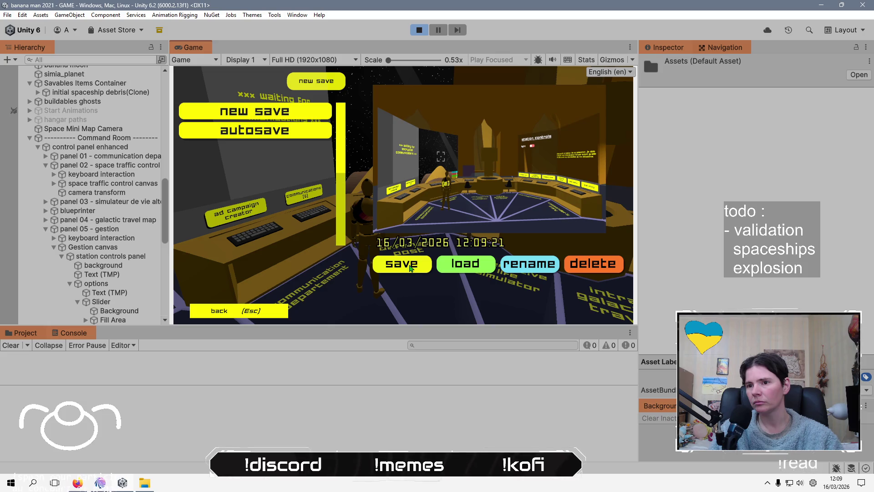
left_click(256, 310)
left_click(420, 31)
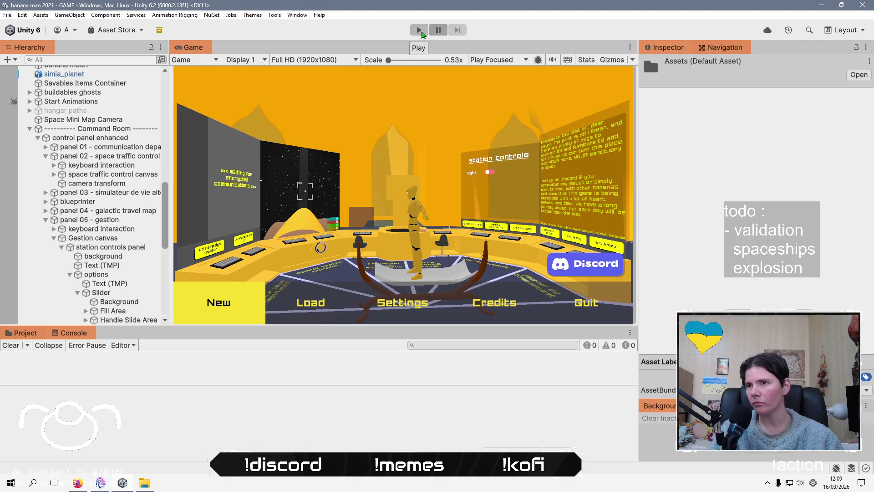
Enter play mode, load the 12:09:21 save, and walk up to view the hologram planet.
left_click(420, 30)
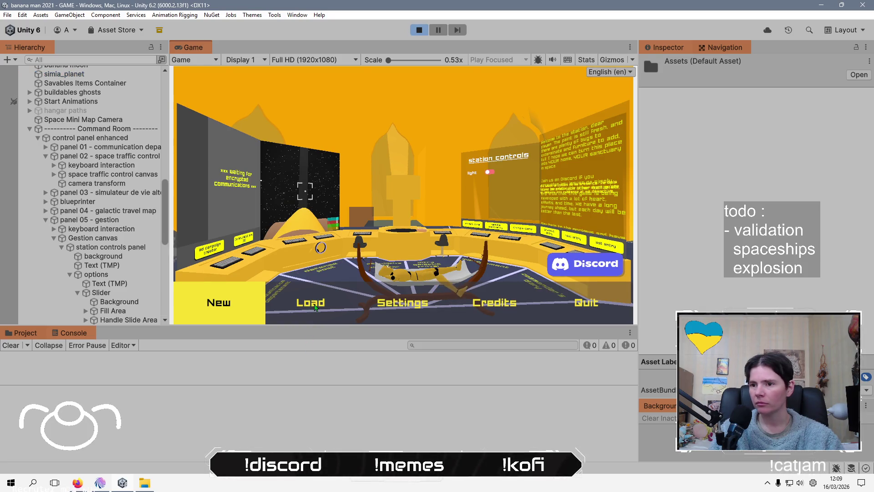
left_click(310, 305)
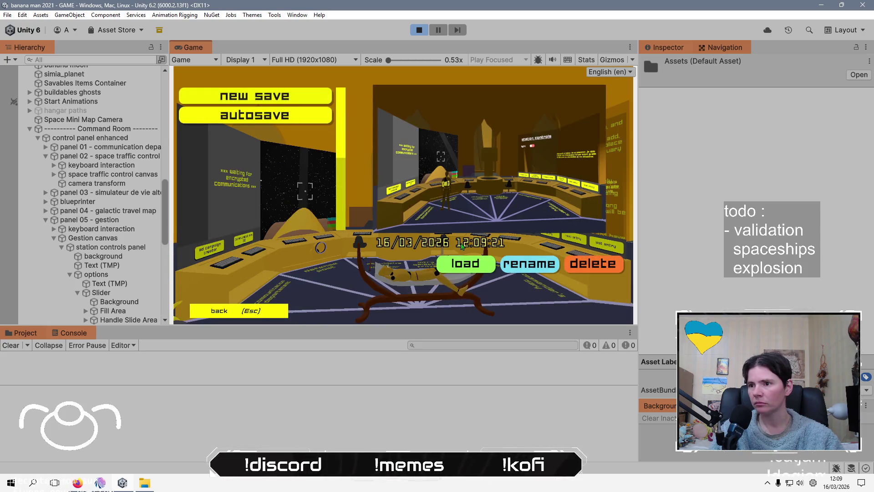
left_click(467, 265)
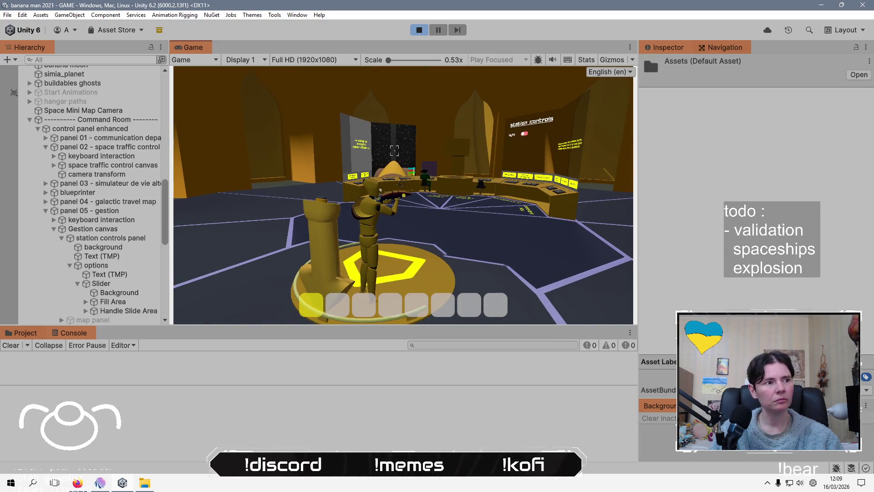
key("w")
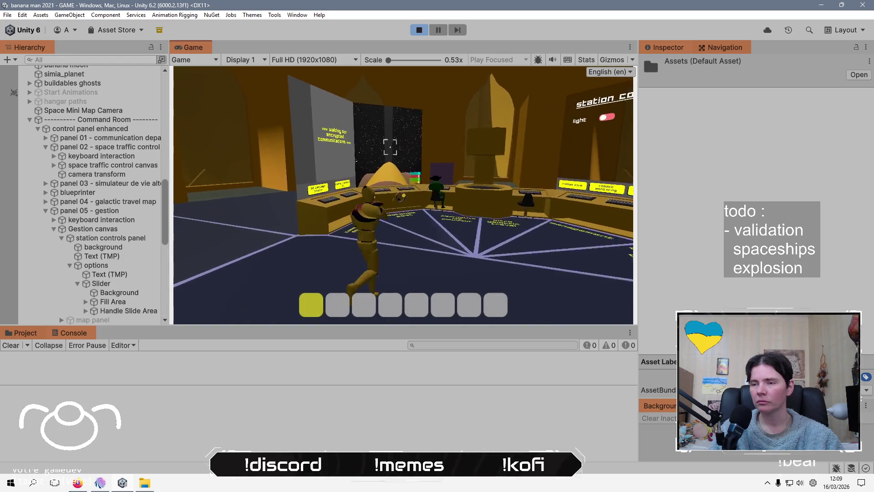
key("w")
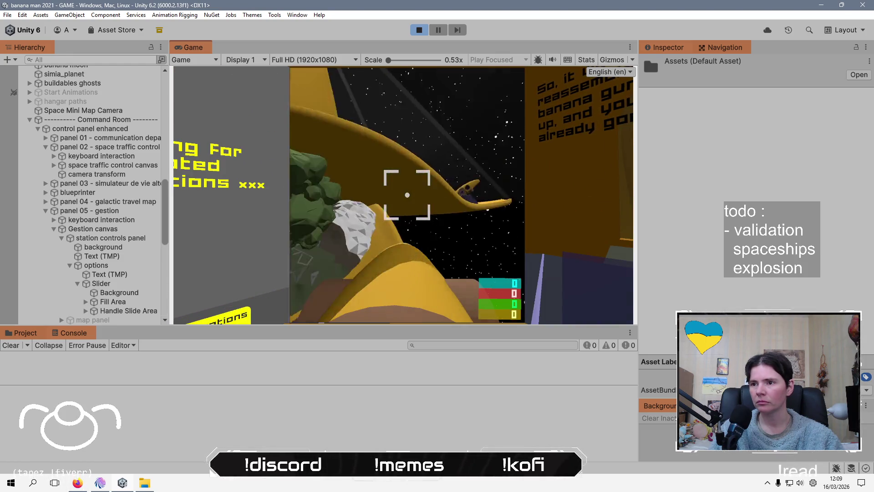
key("w")
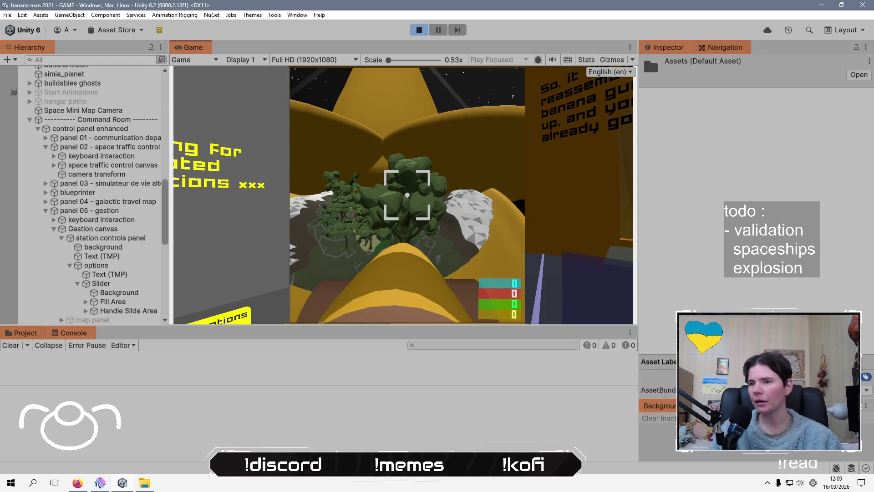
Overwrite the existing save slot with the current progress, then stop and restart play mode.
key("Escape")
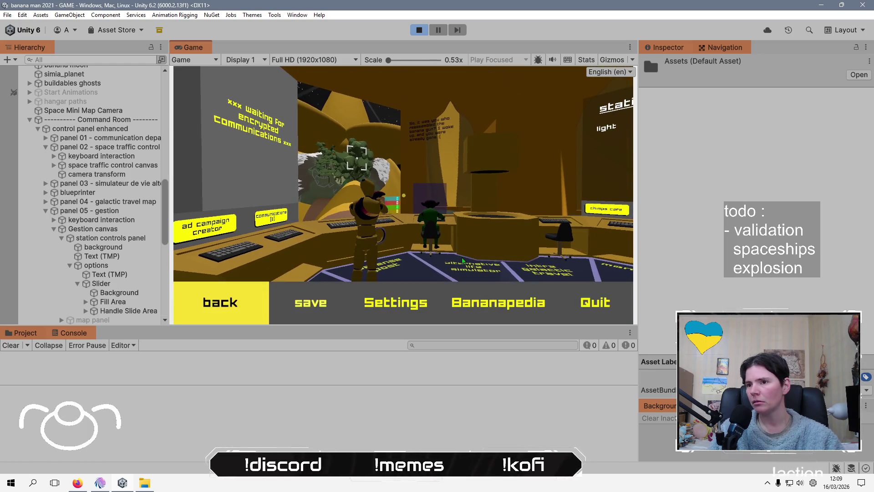
left_click(295, 314)
left_click(298, 120)
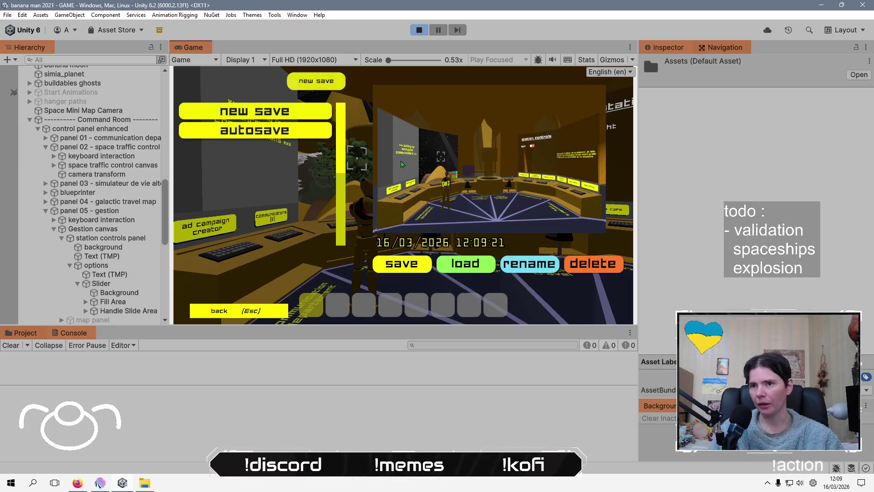
left_click(417, 265)
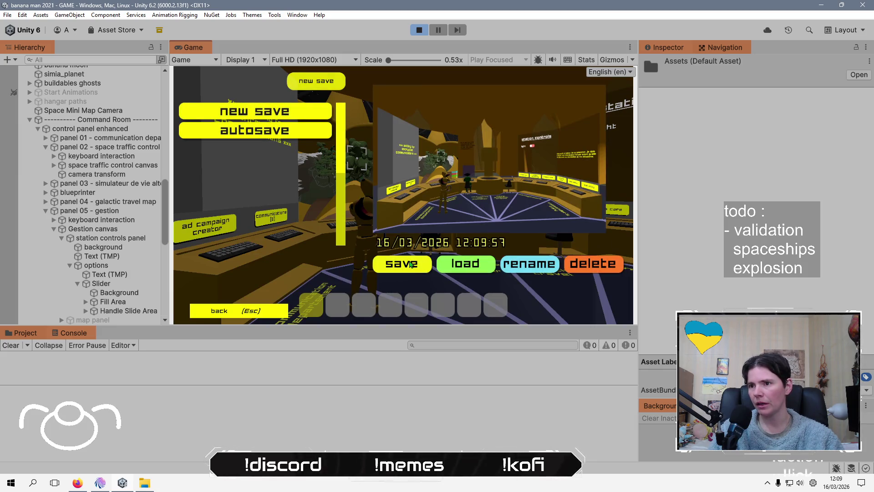
key("Escape")
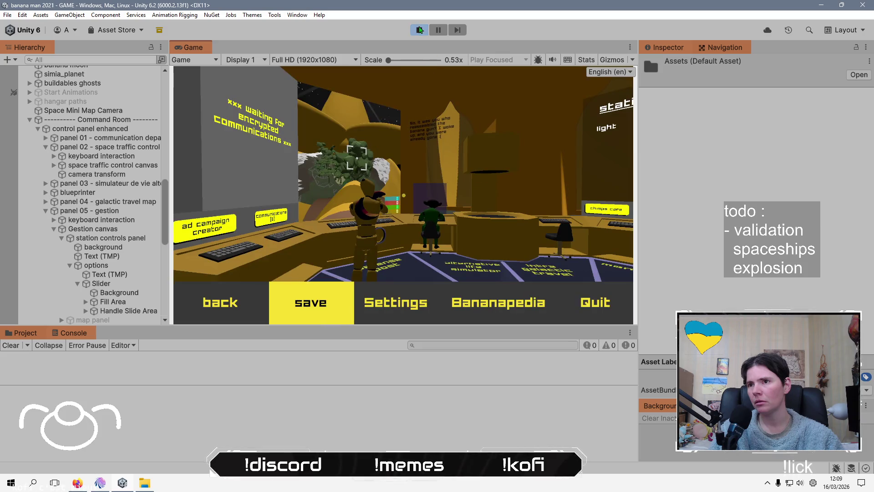
left_click(419, 30)
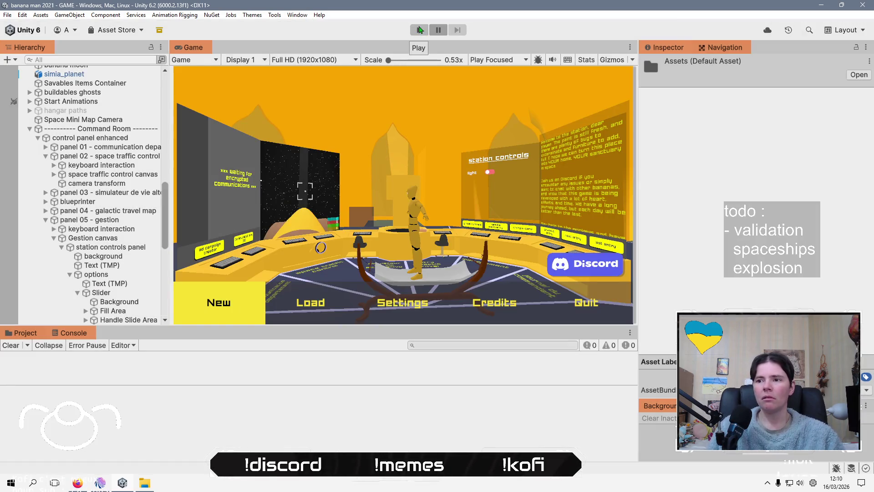
left_click(420, 30)
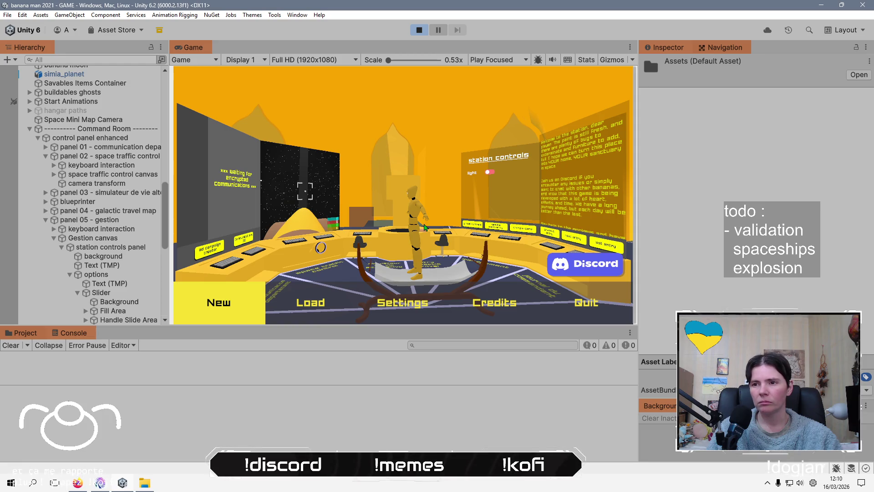
Load the 12:09:57 save, visit the central console, and save into the new slot.
left_click(303, 314)
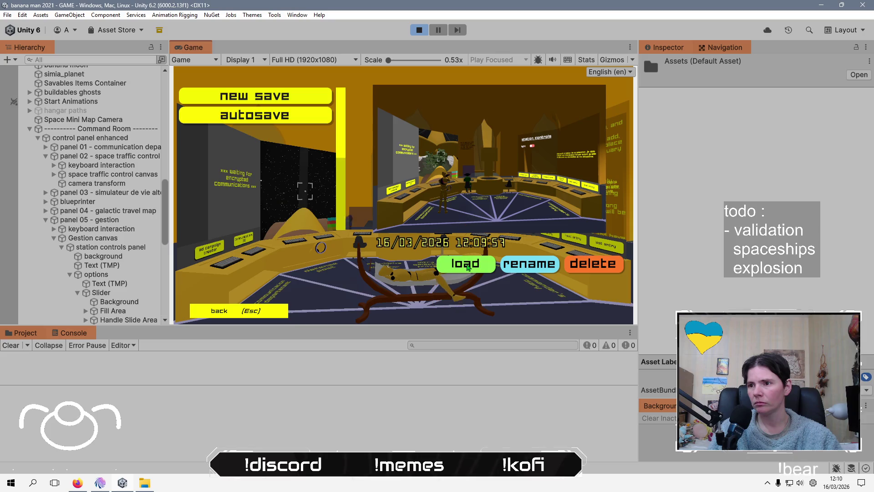
left_click(468, 267)
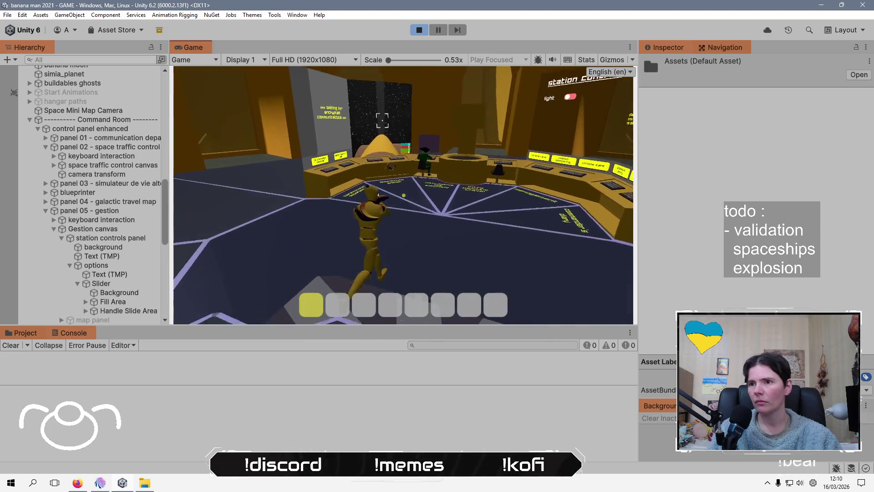
key("w")
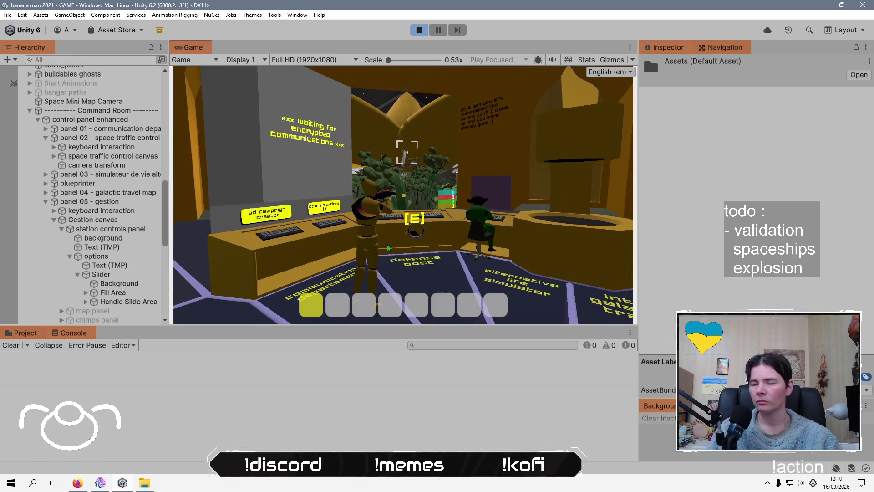
key("Escape")
key("Right")
key("Return")
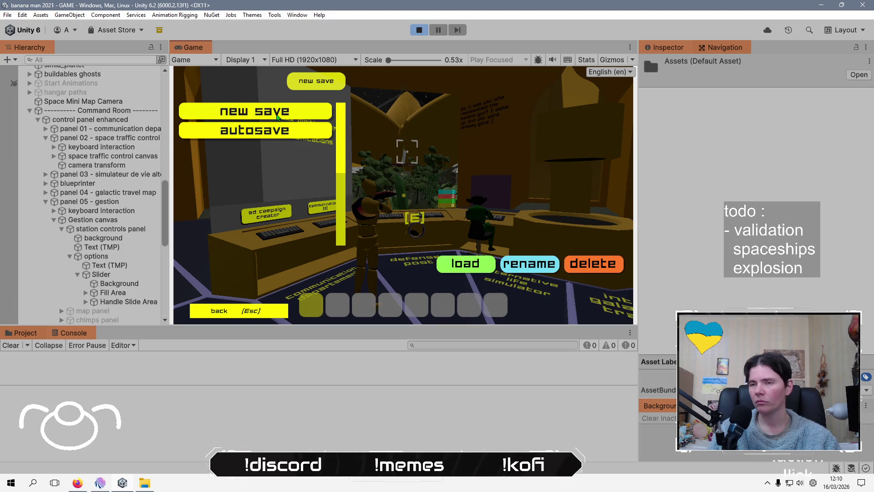
left_click(277, 117)
left_click(409, 268)
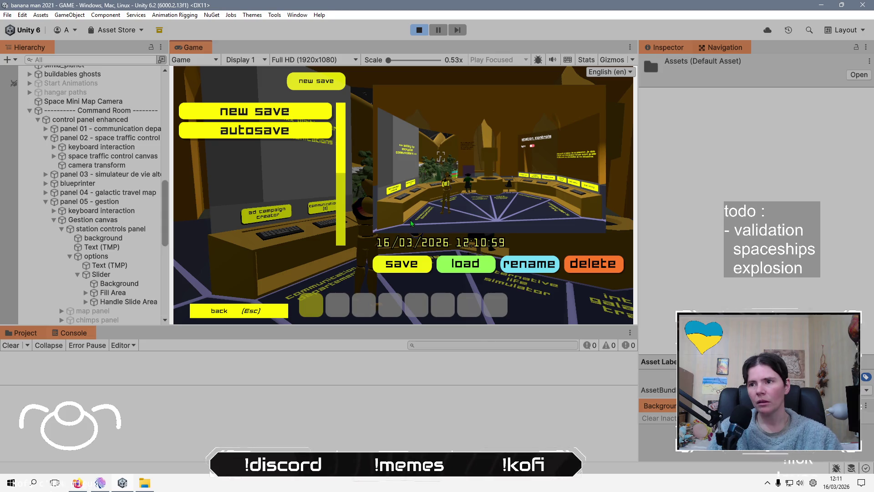
key("alt+Tab")
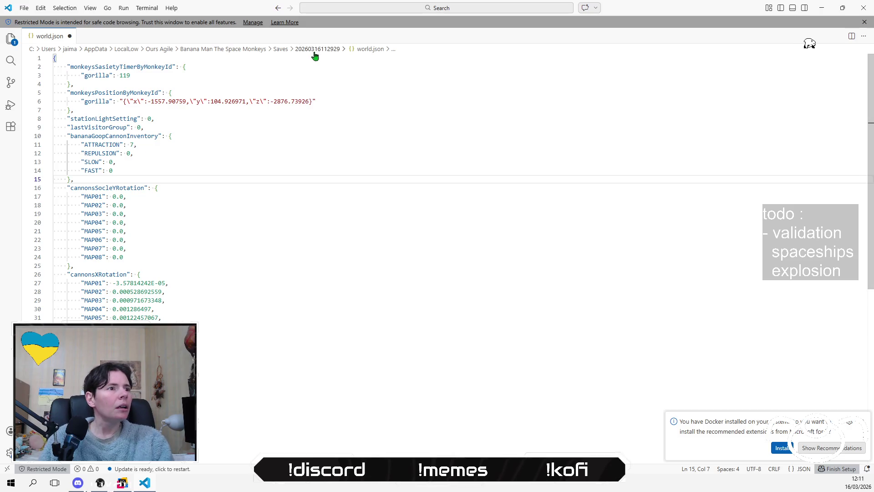
left_click(280, 49)
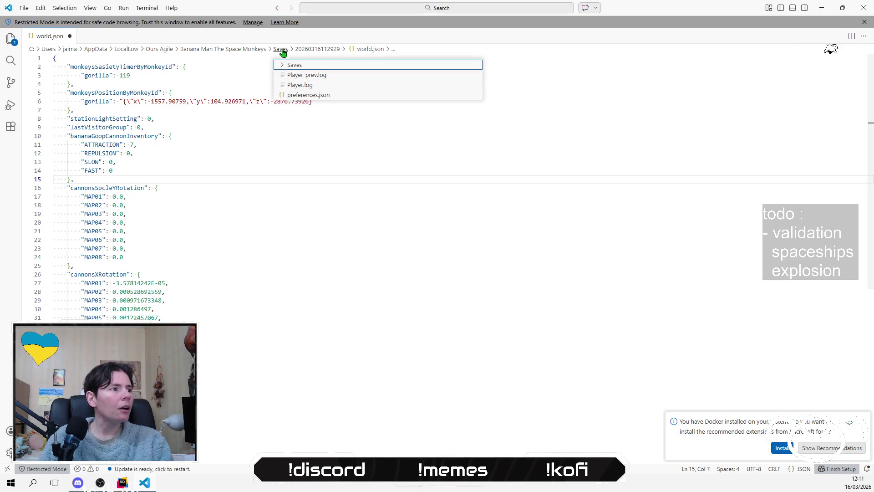
left_click(327, 67)
left_click(337, 77)
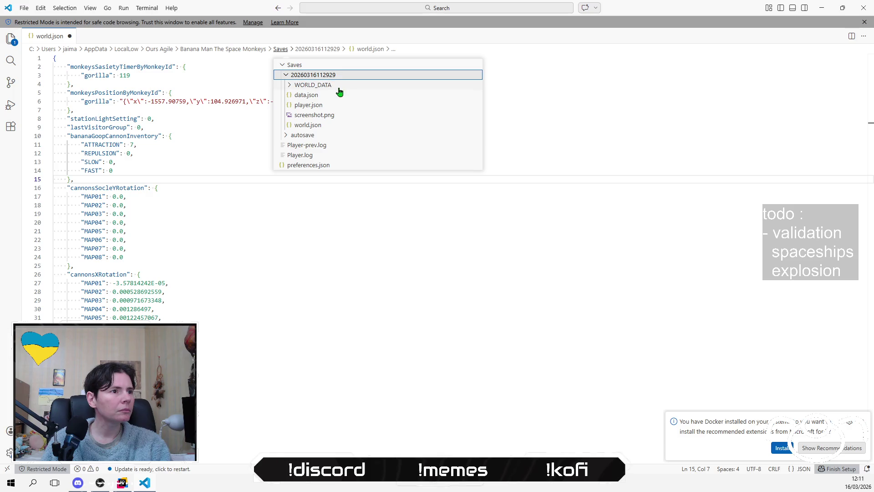
key("alt+Tab")
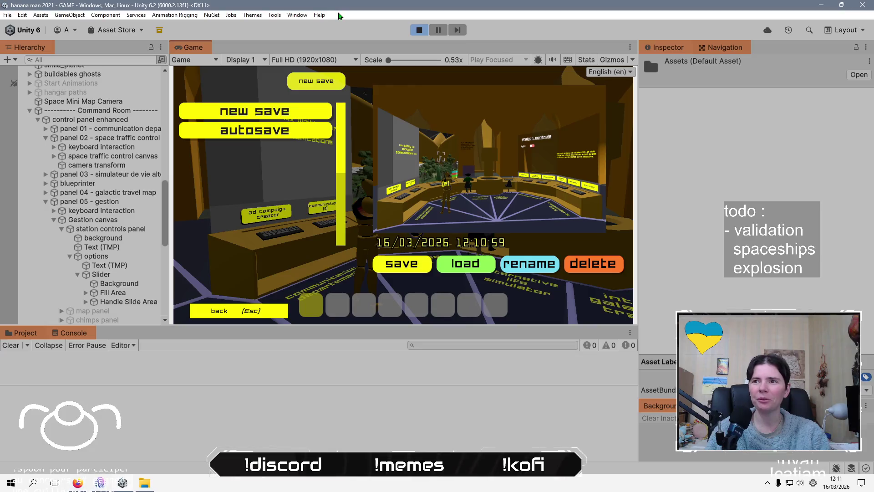
Select banana_cannon_socle under MAP01 and MAP02 and compare their Inspector rotations.
scroll(117, 196, "up", 10)
scroll(100, 210, "up", 5)
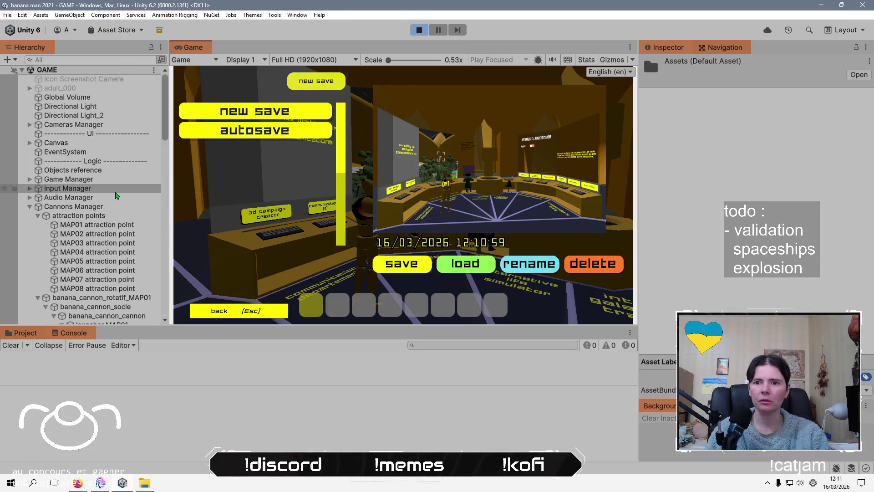
scroll(72, 233, "down", 1)
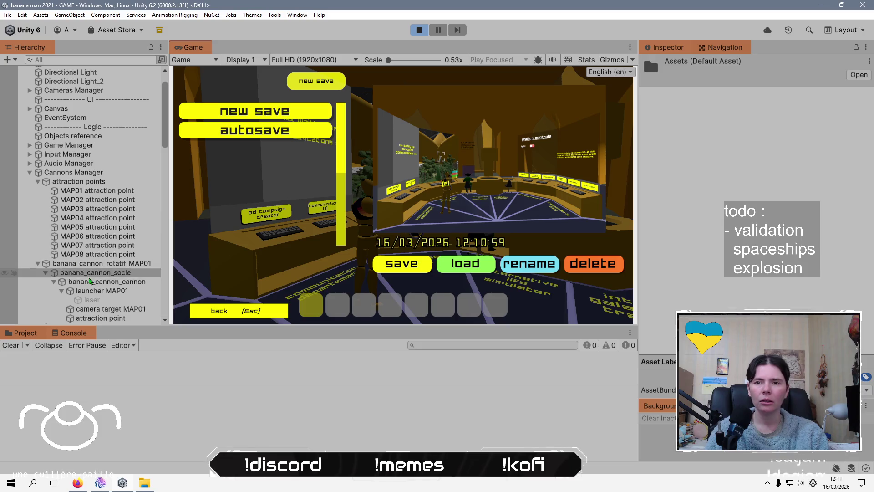
left_click(122, 273)
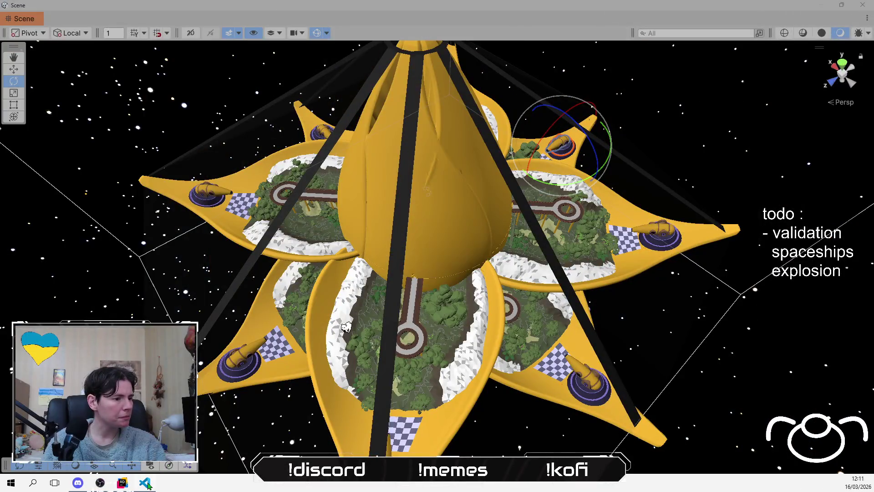
mouse_move(149, 486)
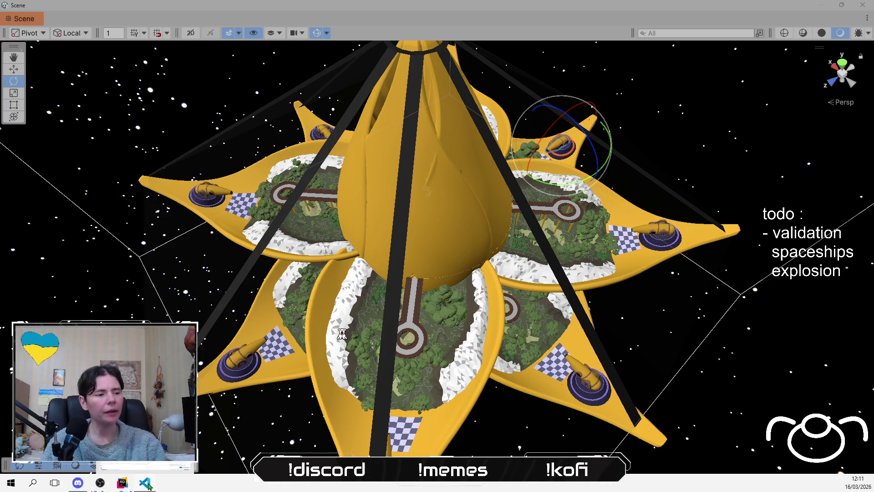
left_click(148, 486)
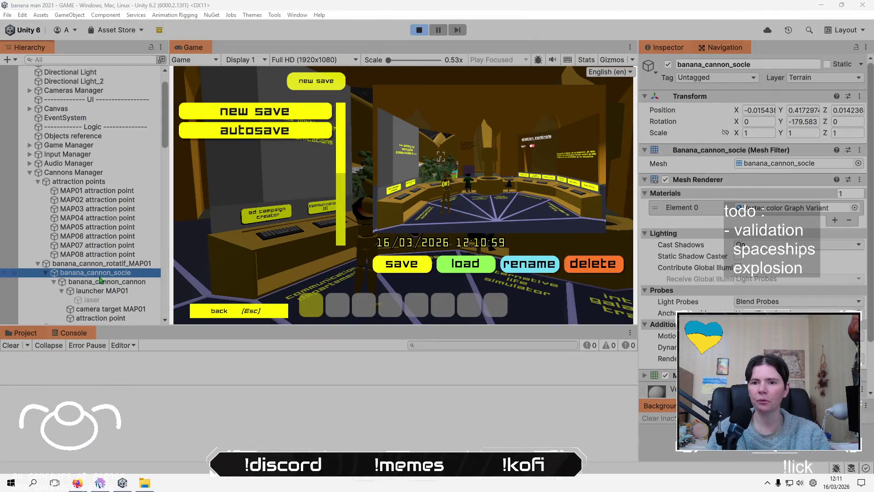
scroll(104, 276, "down", 3)
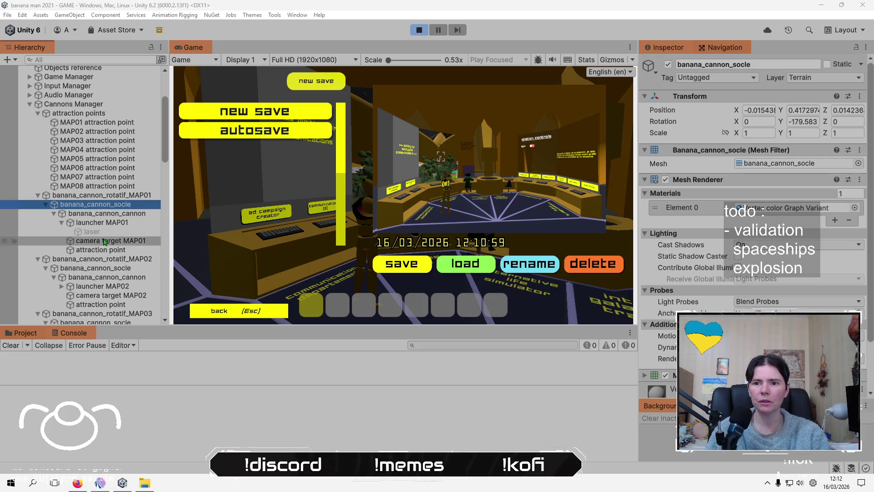
left_click(112, 272)
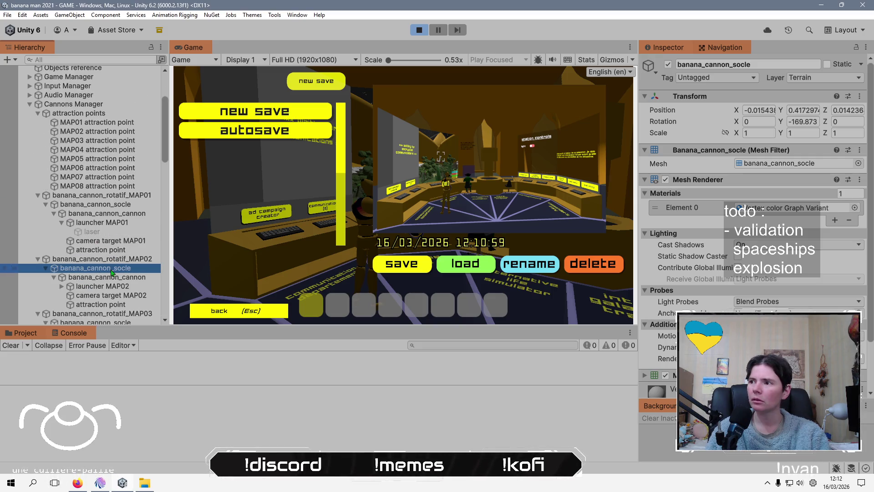
Exit play mode with Ctrl+P to end the test.
scroll(112, 272, "down", 2)
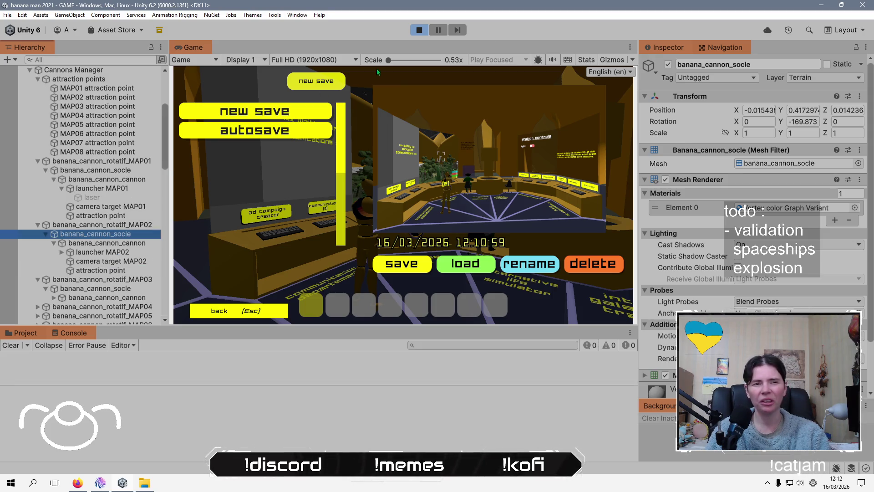
key("ctrl+p")
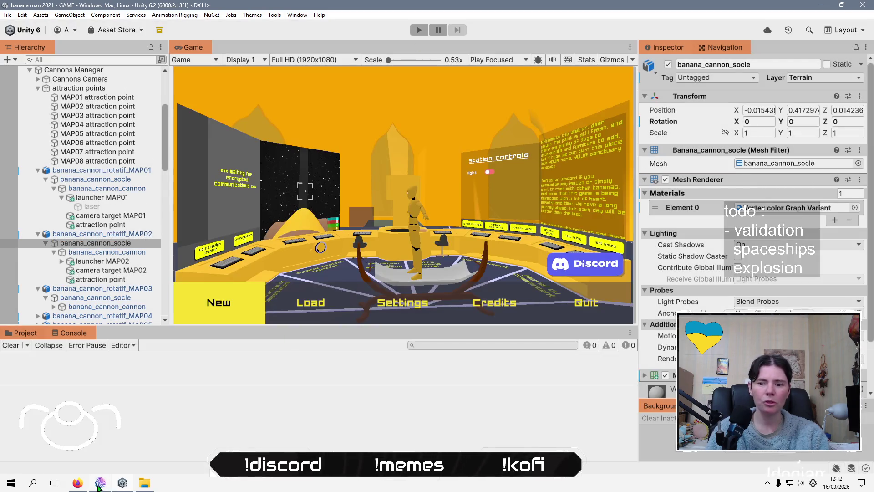
left_click(100, 482)
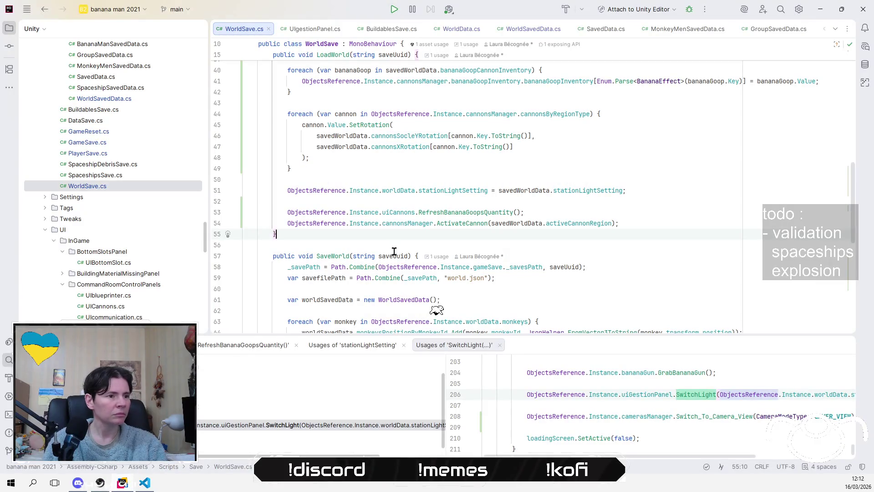
left_click(470, 241)
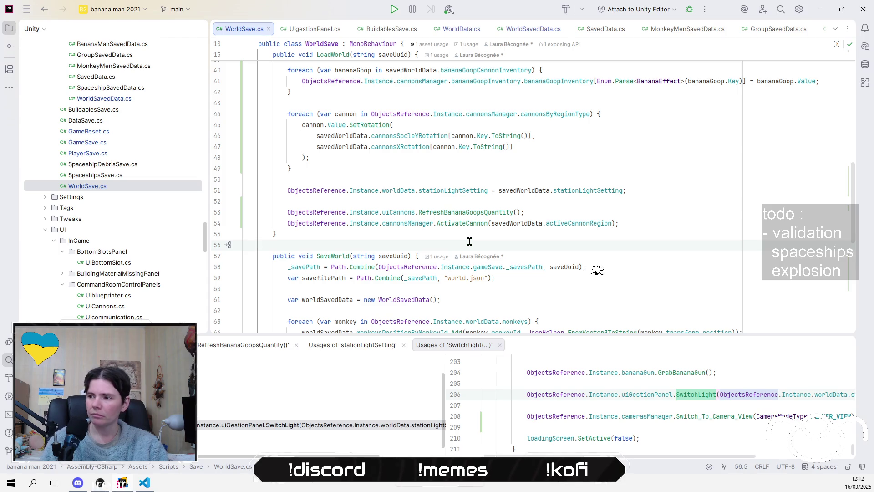
left_click(519, 200)
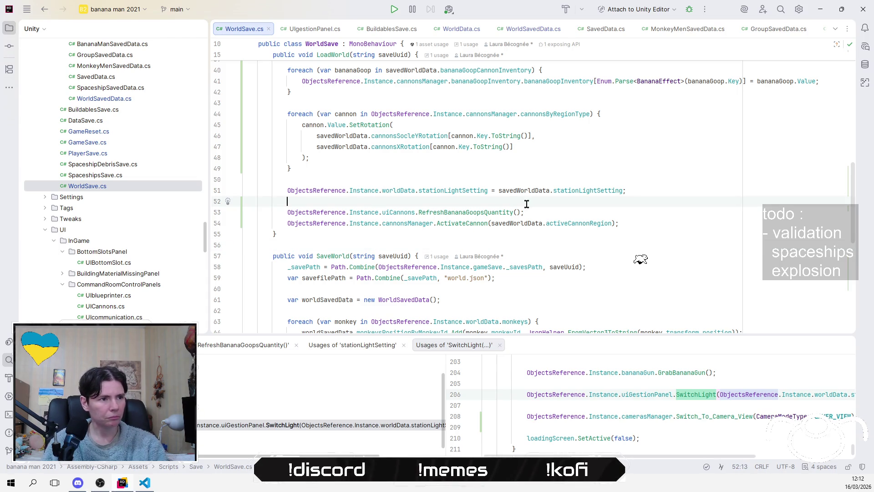
scroll(527, 204, "up", 2)
scroll(556, 246, "up", 3)
left_click(492, 269)
left_click(484, 224)
scroll(484, 225, "up", 2)
left_click(447, 191)
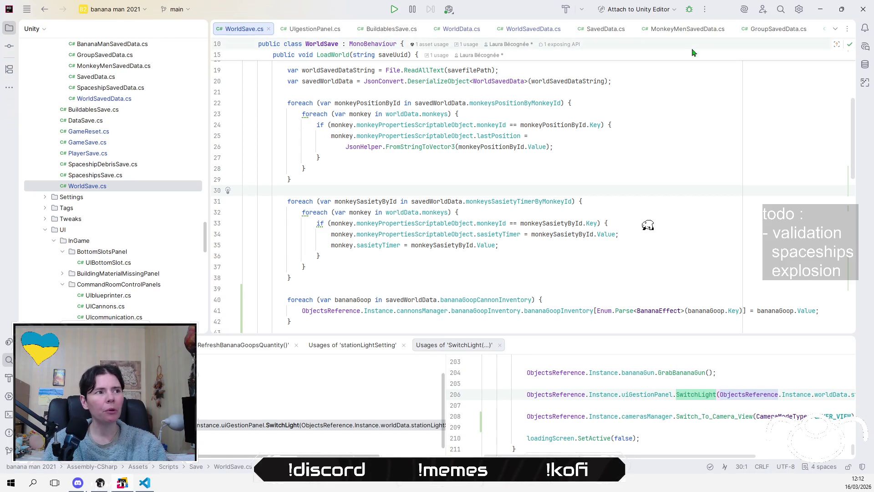
scroll(513, 269, "up", 6)
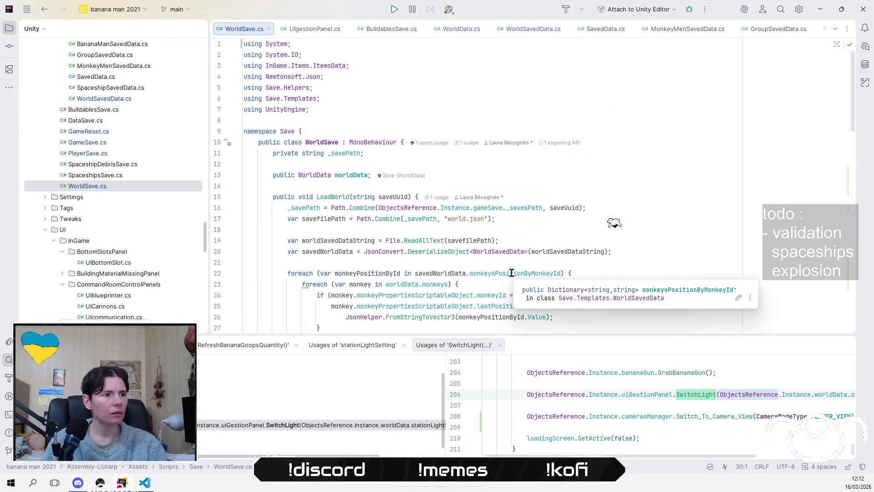
scroll(512, 269, "down", 12)
scroll(512, 273, "down", 6)
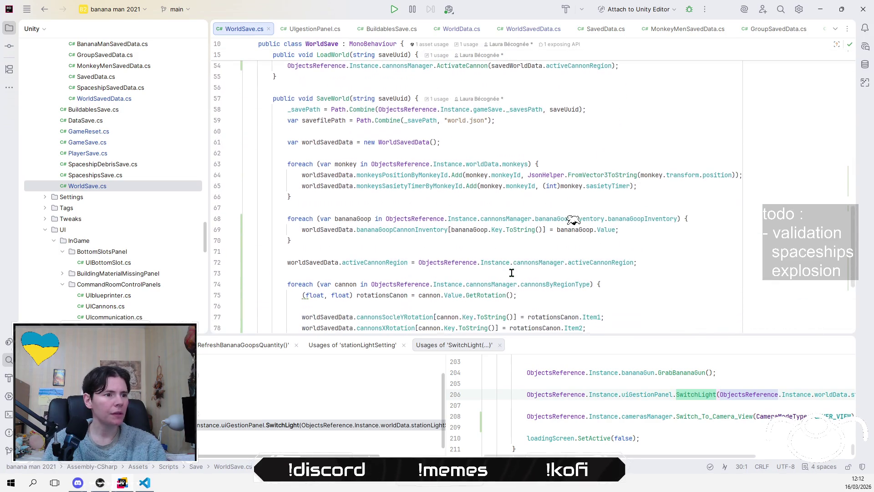
left_click(656, 262)
scroll(655, 262, "down", 2)
left_click(655, 264)
left_click(576, 252)
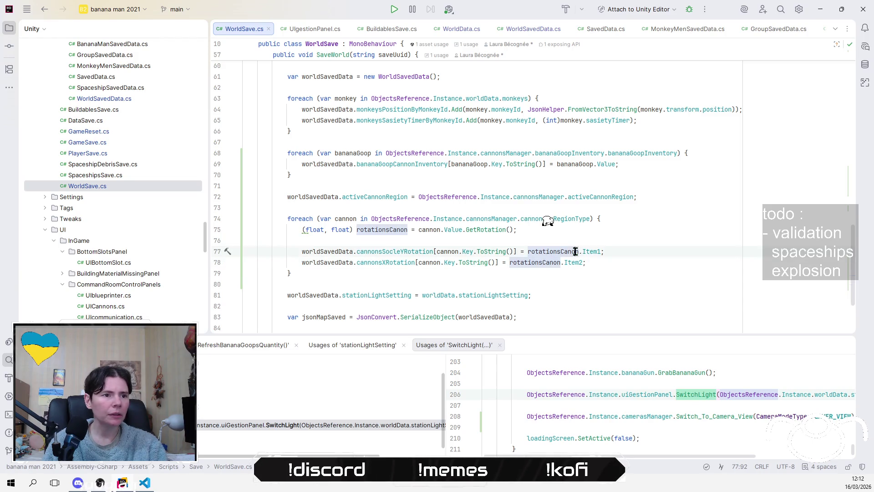
left_click(480, 229)
left_click(482, 229, "ctrl")
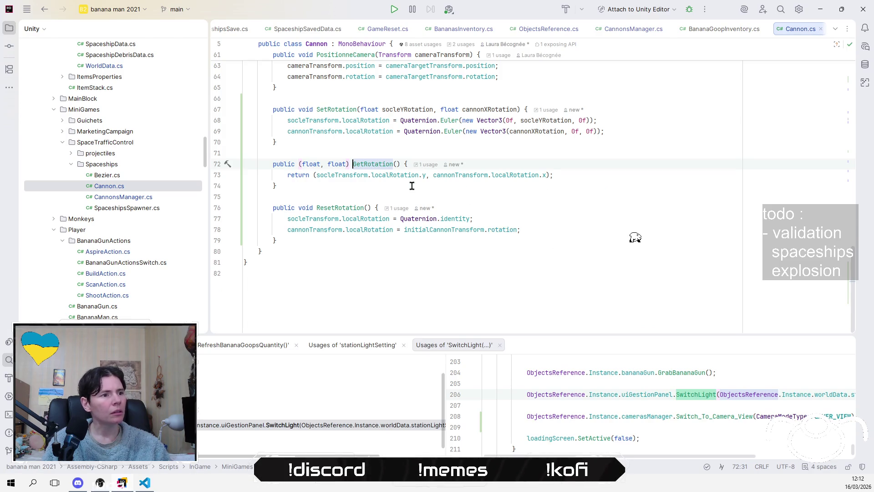
Make GetRotation return localRotation.eulerAngles.y for the cannon base.
mouse_move(396, 172)
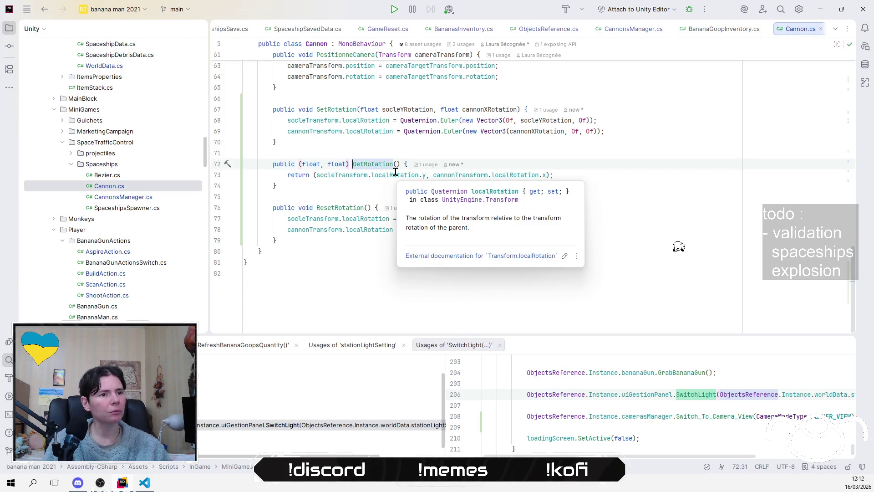
left_click(400, 176)
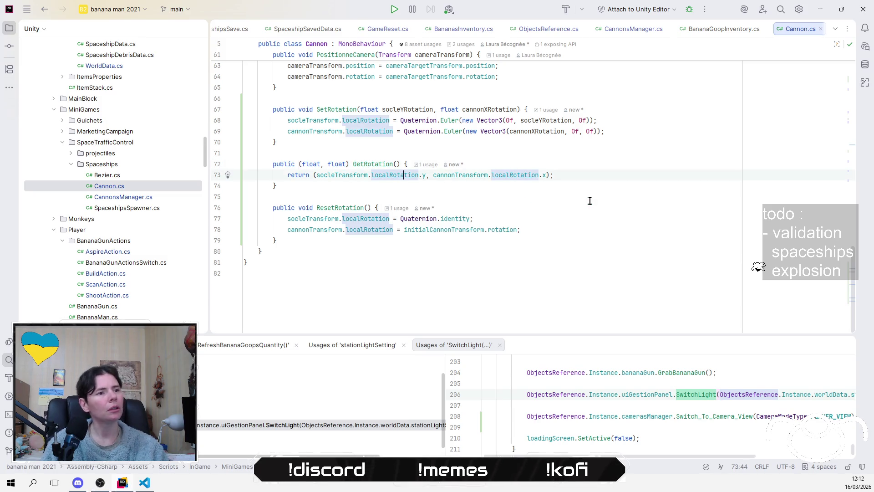
key("Right")
key("Right")
key("BackSpace")
type("e")
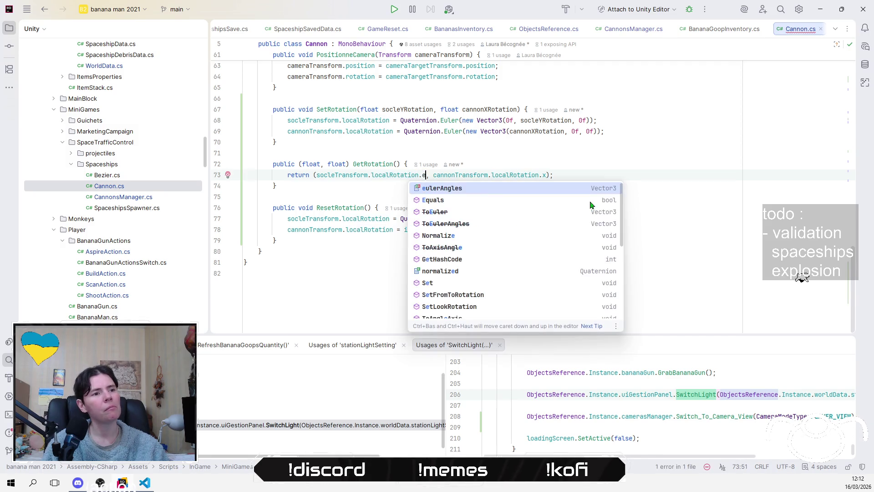
key("Return")
type(".y")
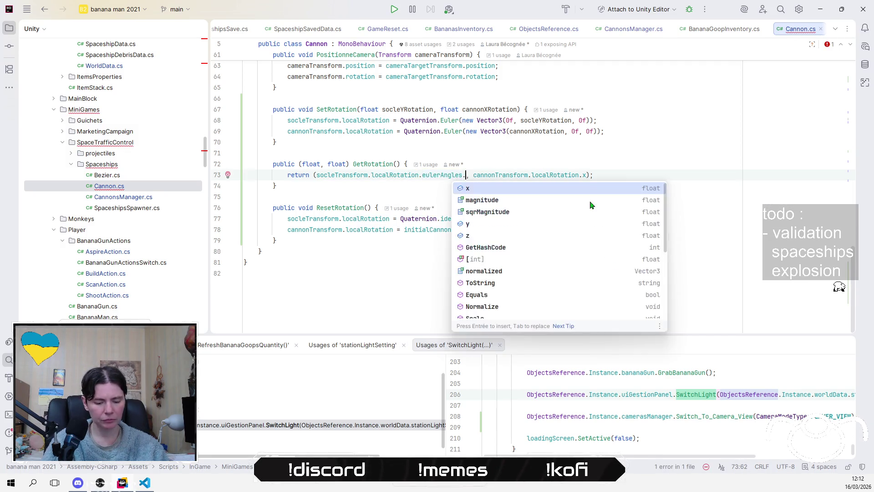
key("End")
Change the barrel rotation to localRotation.eulerAngles.x, then switch back to Unity.
key("Left")
key("Left")
key("Left")
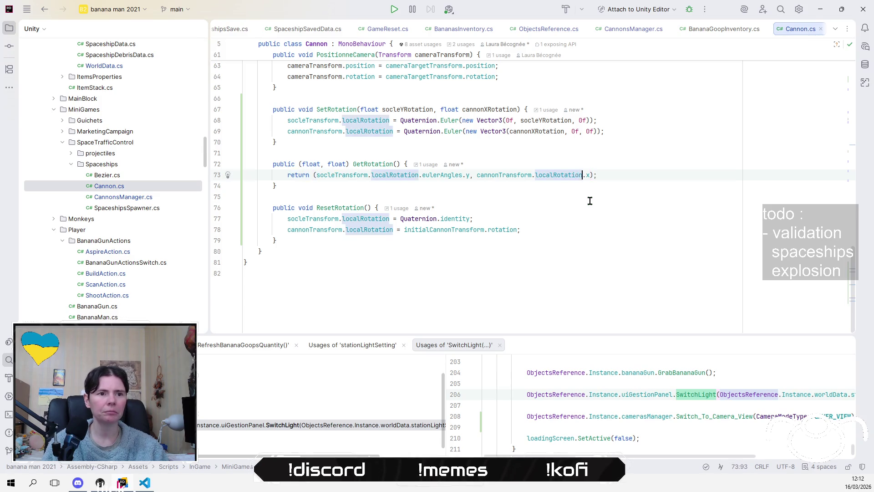
type("e")
key("Return")
type(".")
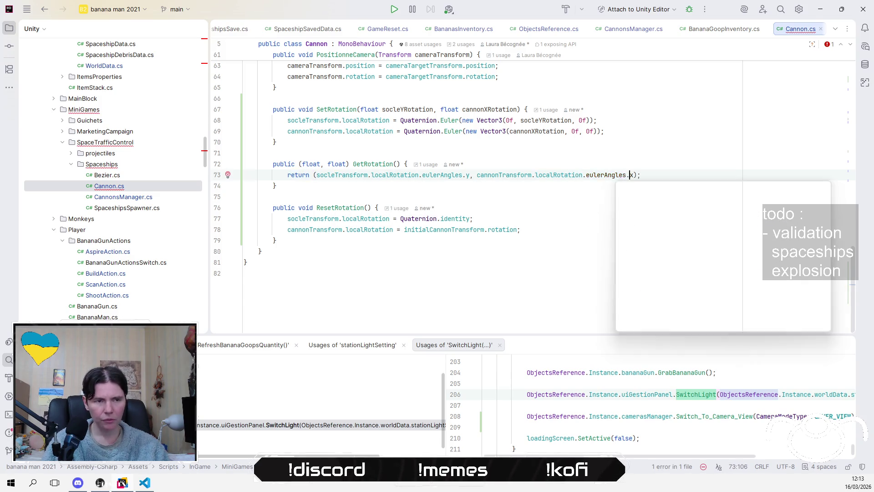
key("Escape")
left_click(601, 191)
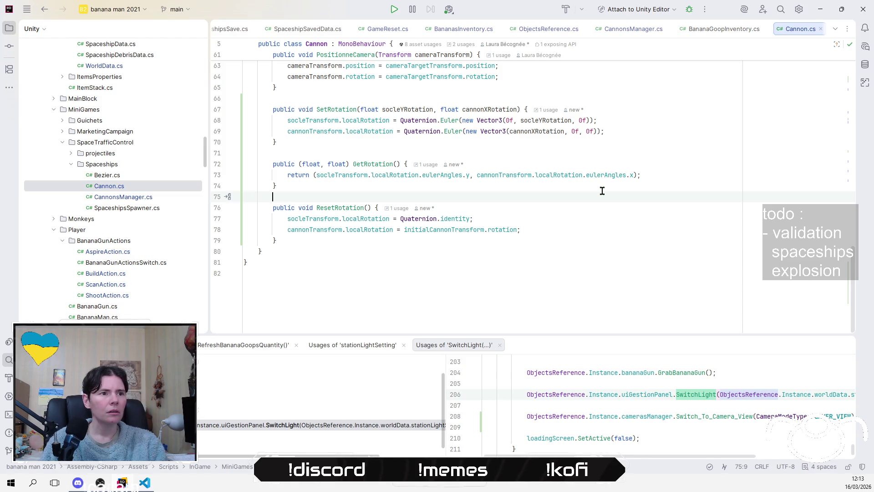
key("alt+Tab")
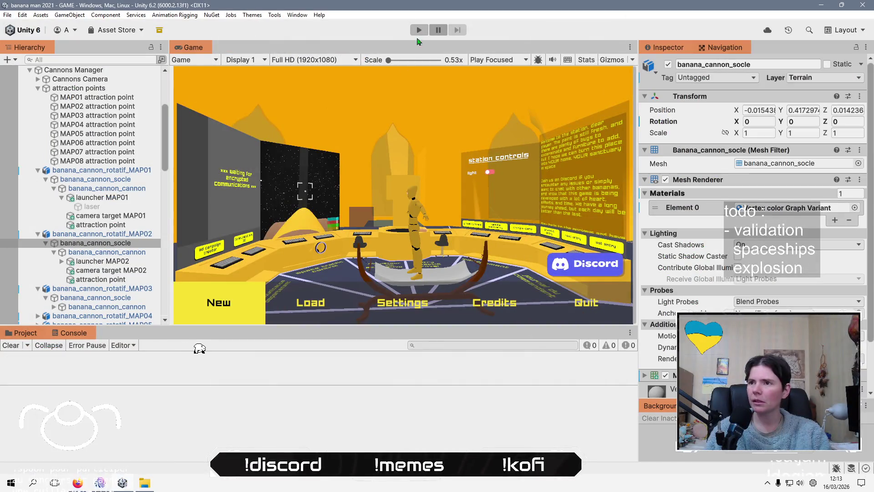
Refresh the Assets folder from the Project tab so the Cannon.cs changes recompile.
left_click(22, 333)
right_click(456, 421)
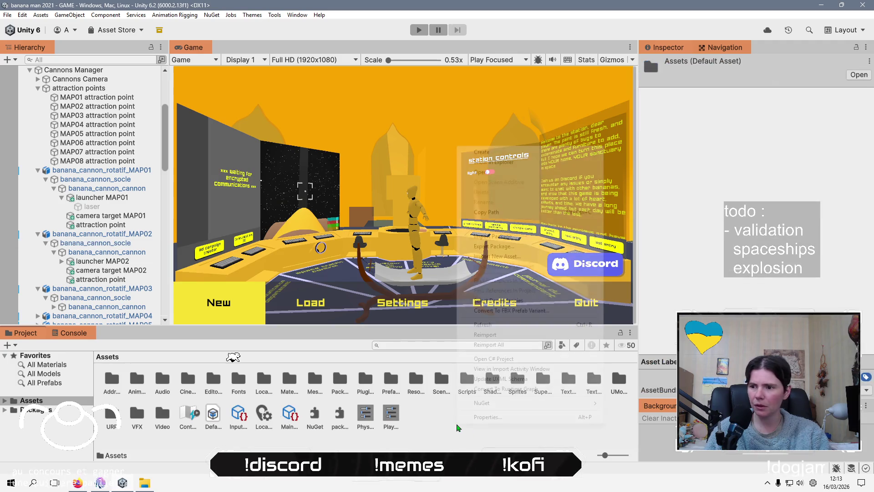
left_click(517, 327)
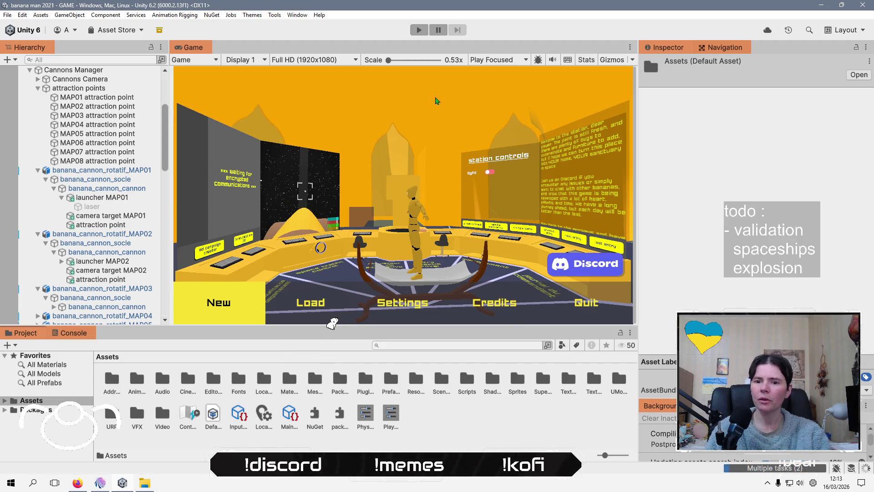
key("alt+Tab")
key("alt+Tab")
key("alt+Tab")
key("alt+Tab")
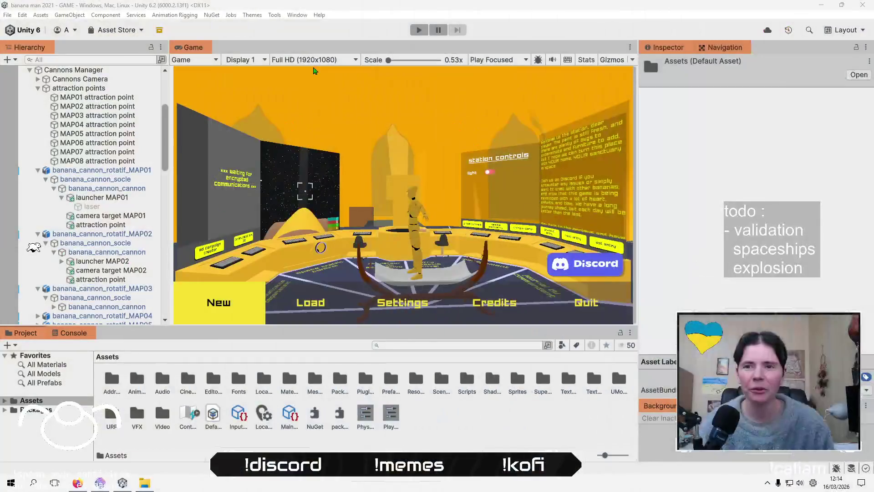
left_click(339, 29)
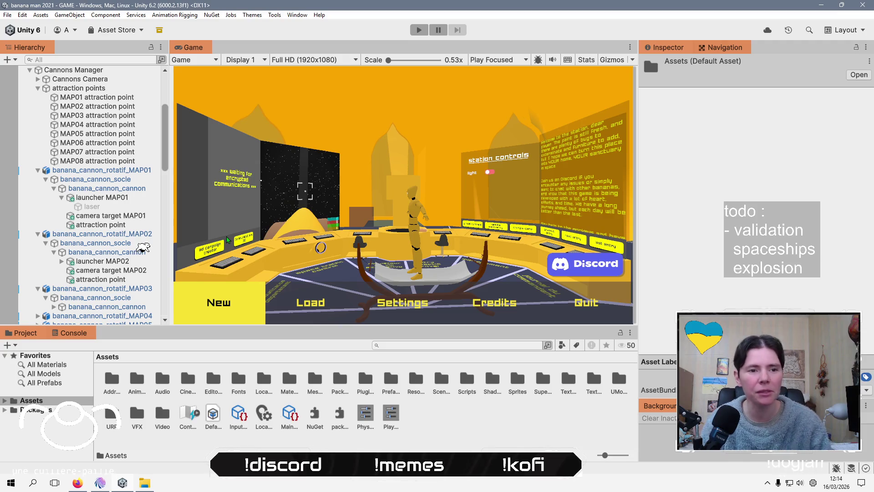
scroll(82, 196, "up", 5)
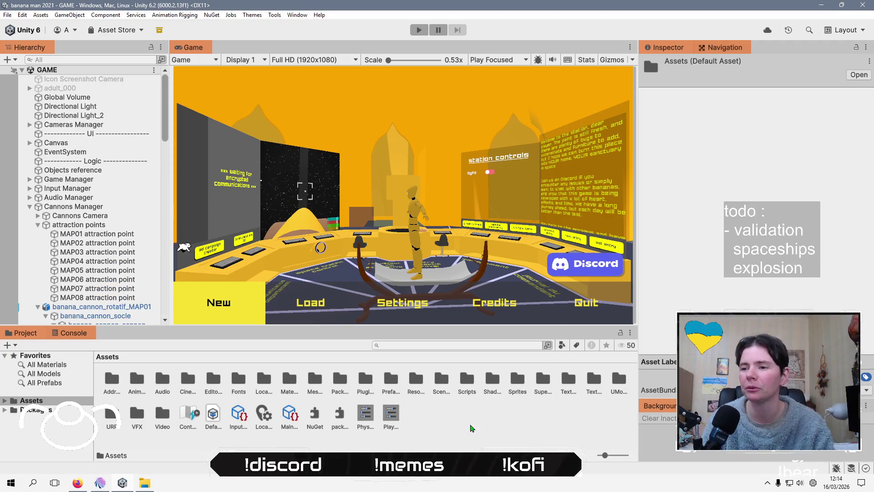
left_click(459, 428)
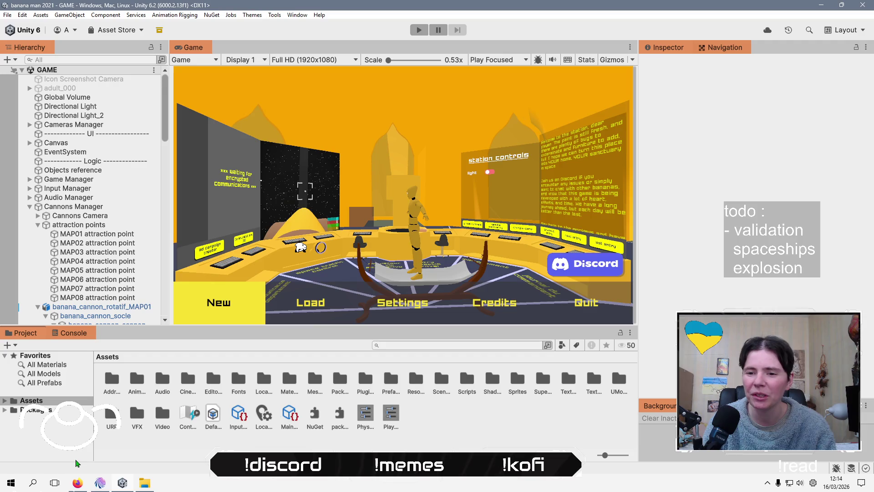
left_click(100, 483)
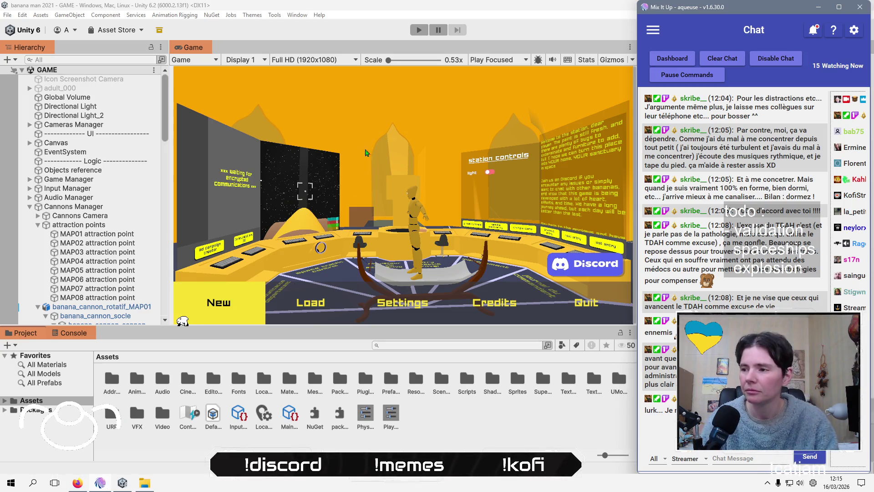
left_click(478, 424)
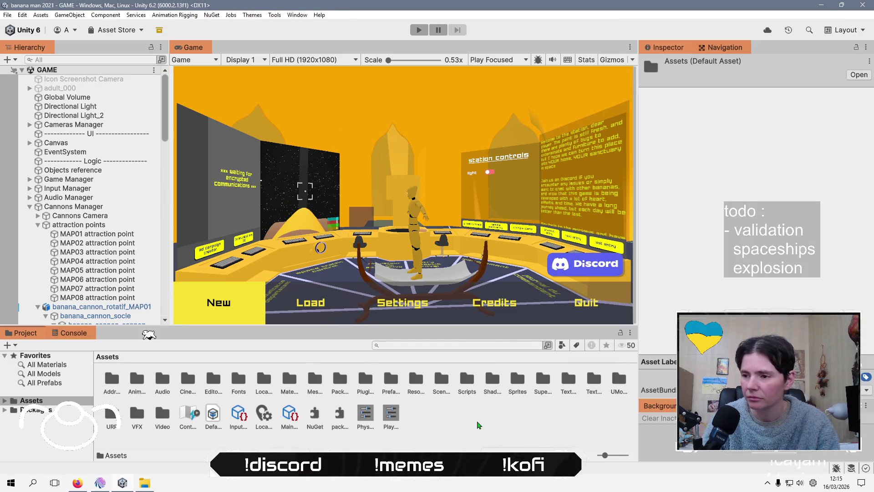
right_click(478, 425)
left_click(516, 326)
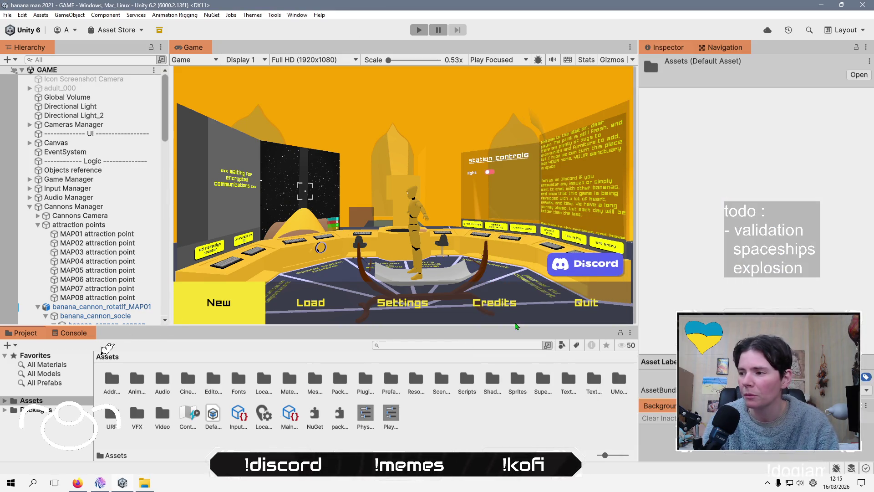
left_click(101, 482)
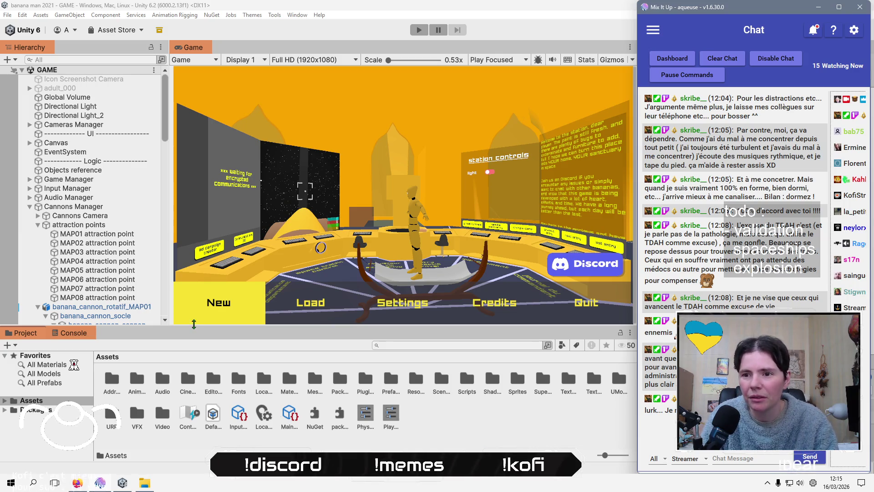
left_click(173, 291)
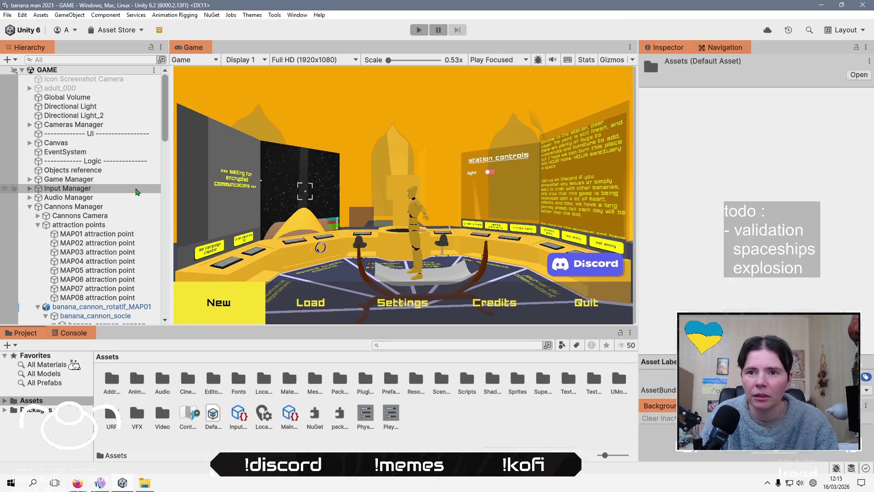
left_click(132, 180)
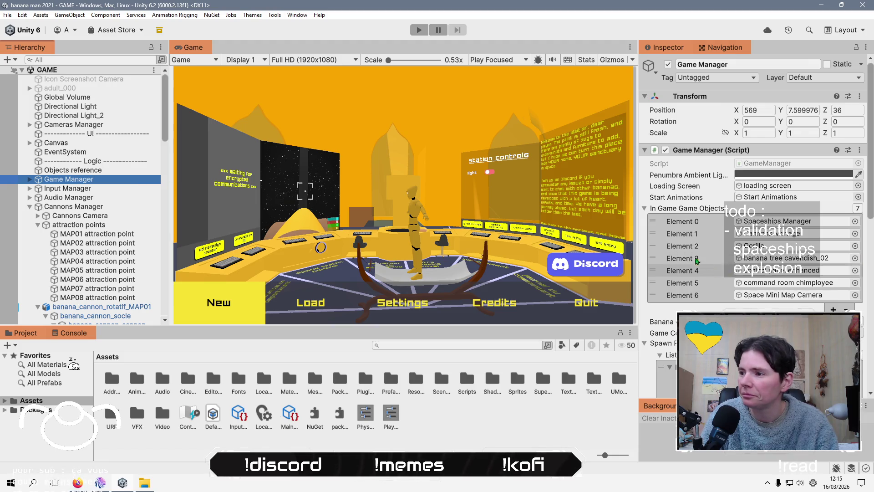
Start play mode and load the existing saved game.
key("ctrl+p")
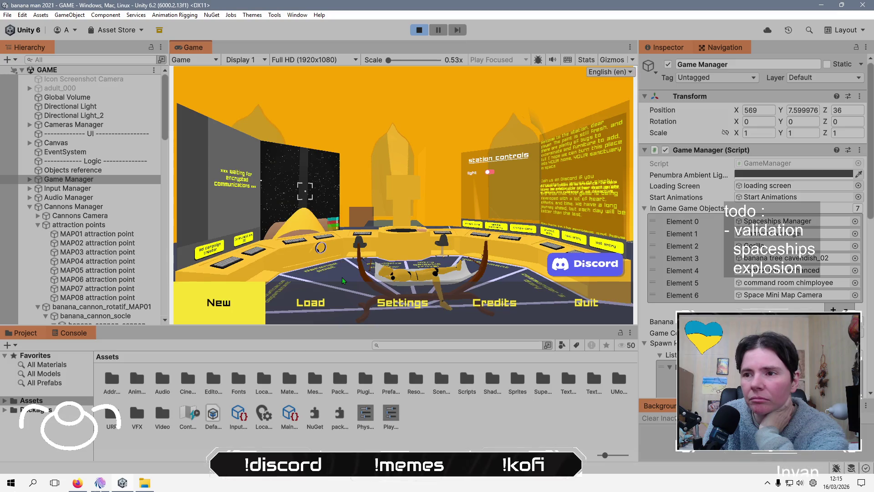
left_click(304, 314)
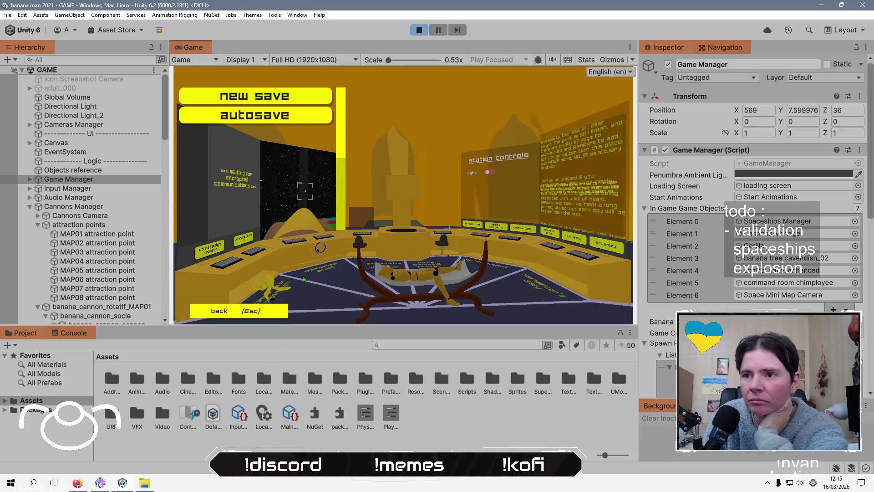
left_click(255, 114)
left_click(464, 262)
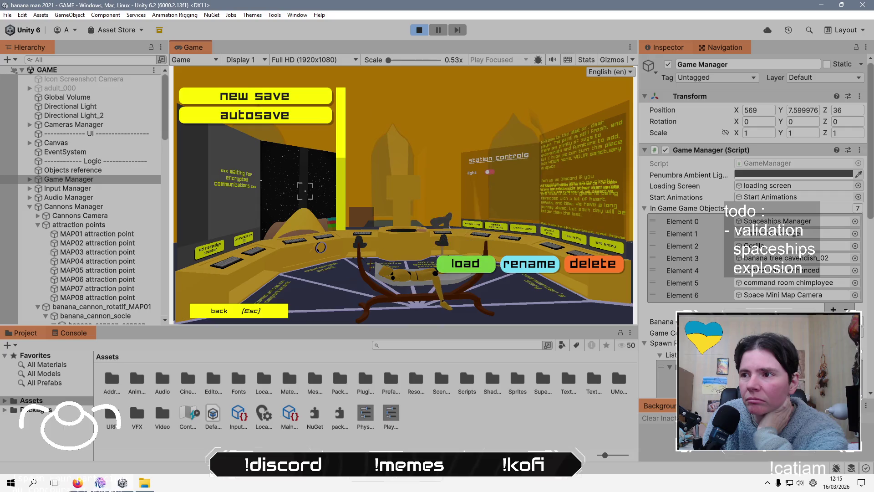
Walk to the control desks, overwrite the save slot, and bring up the world.json file.
key("w")
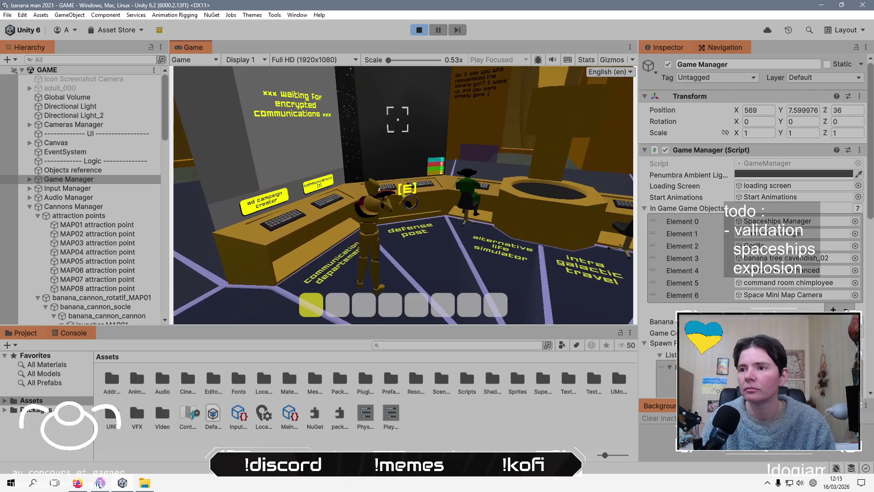
key("e")
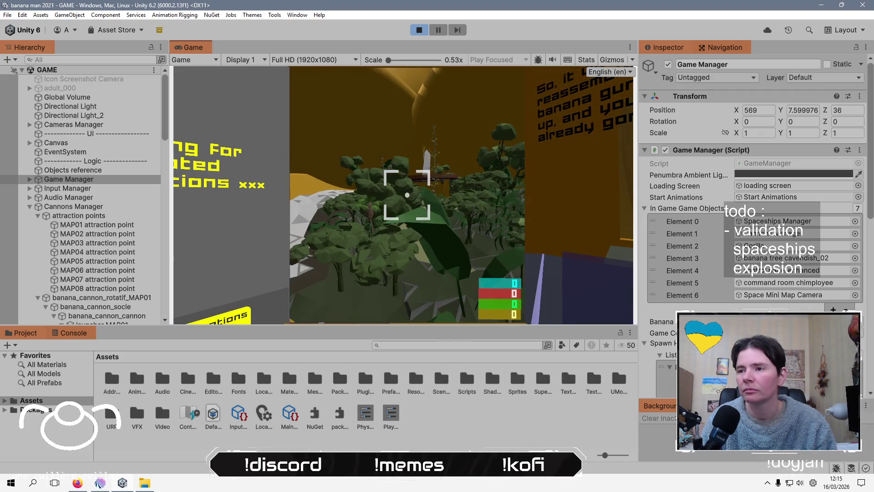
key("Escape")
key("Escape")
left_click(311, 303)
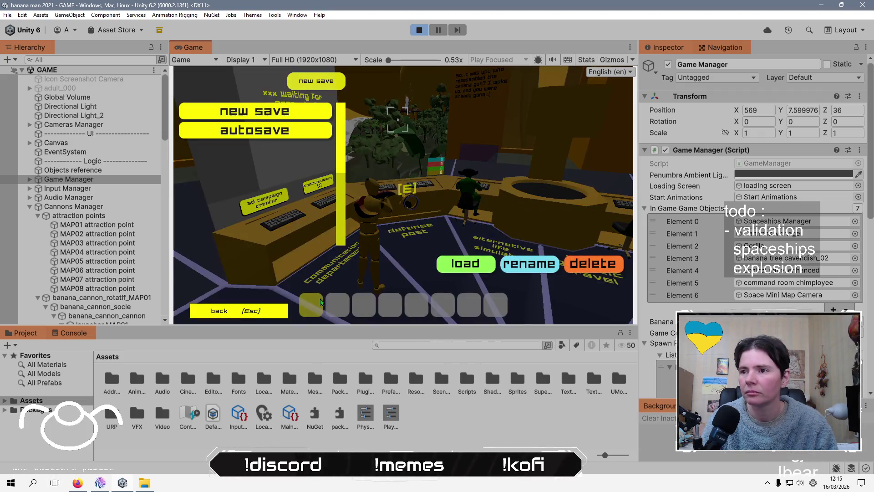
left_click(412, 266)
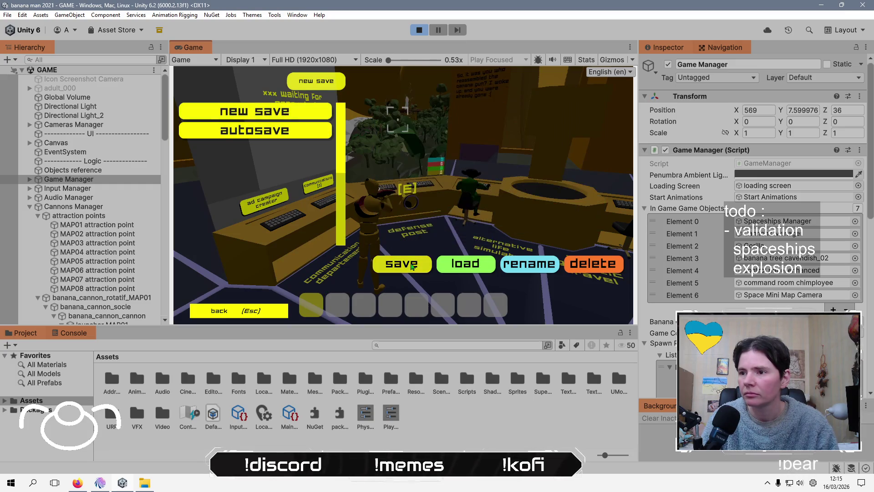
key("Tab")
key("Tab")
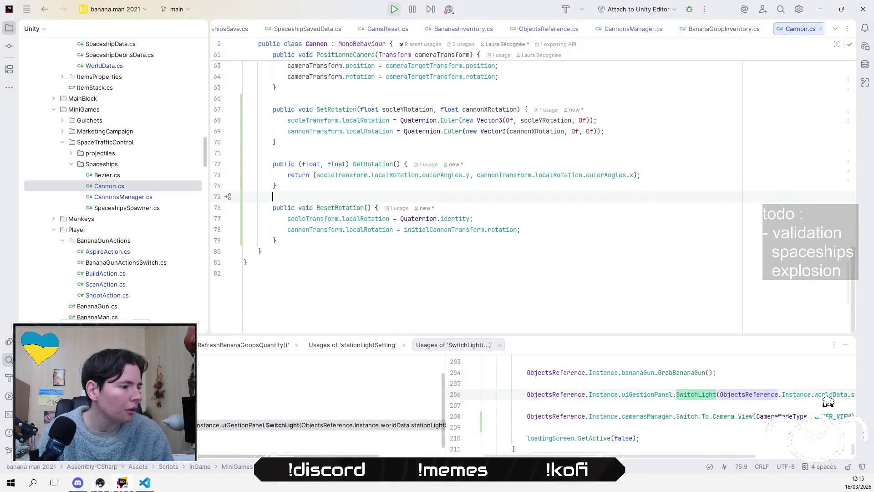
left_click(144, 484)
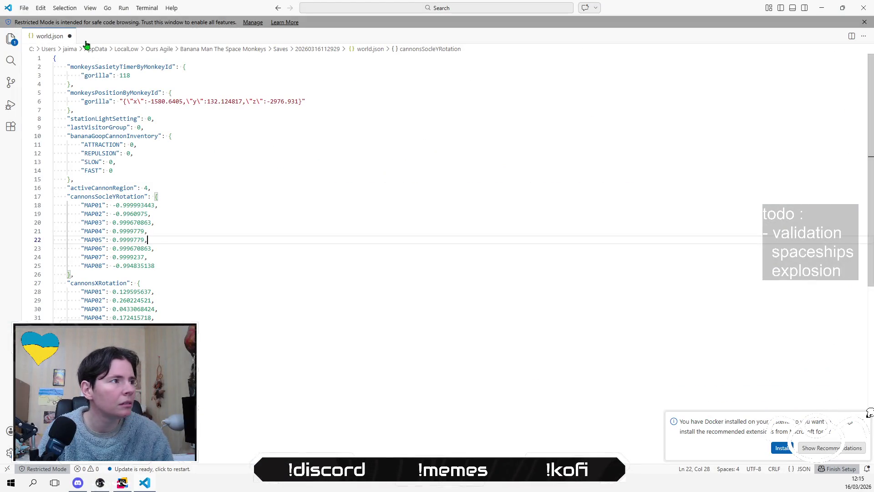
Try closing world.json, then browse the File menu and the save folder's breadcrumb file lists.
left_click(70, 35)
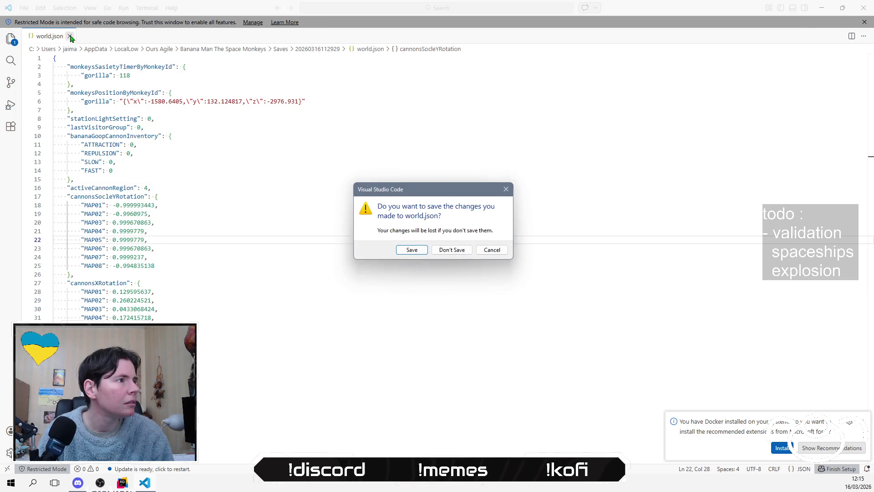
left_click(492, 250)
left_click(23, 8)
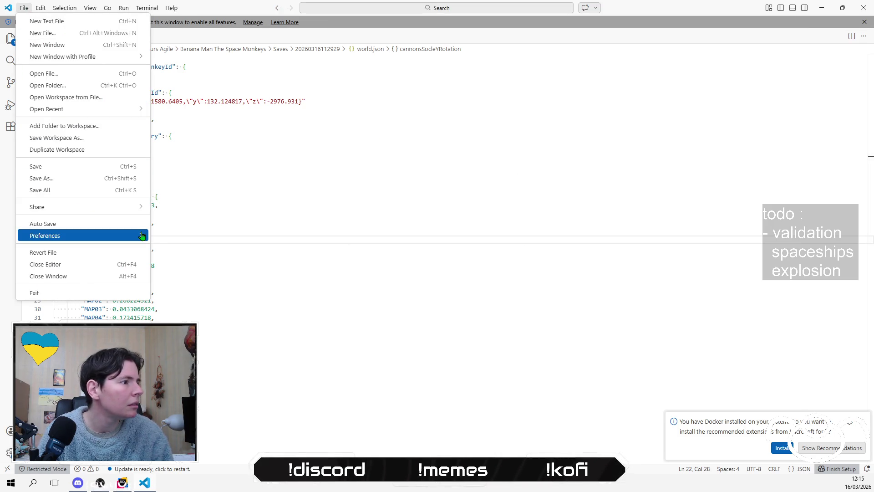
mouse_move(125, 235)
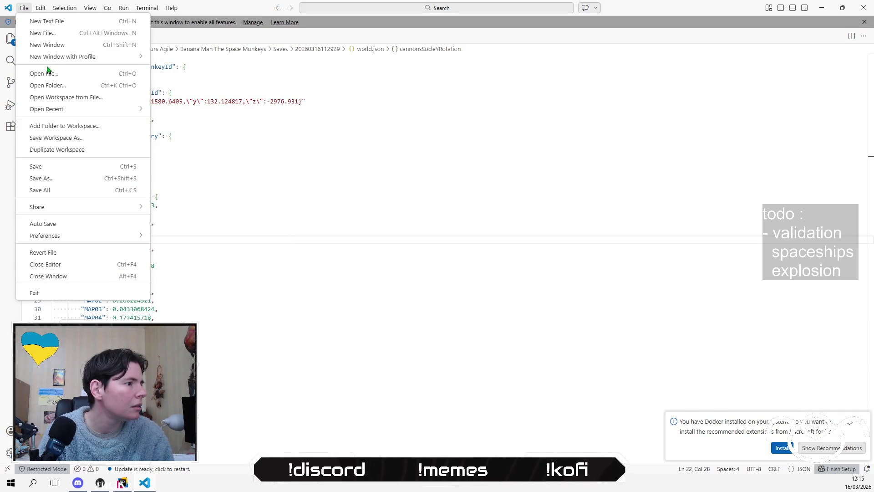
mouse_move(40, 9)
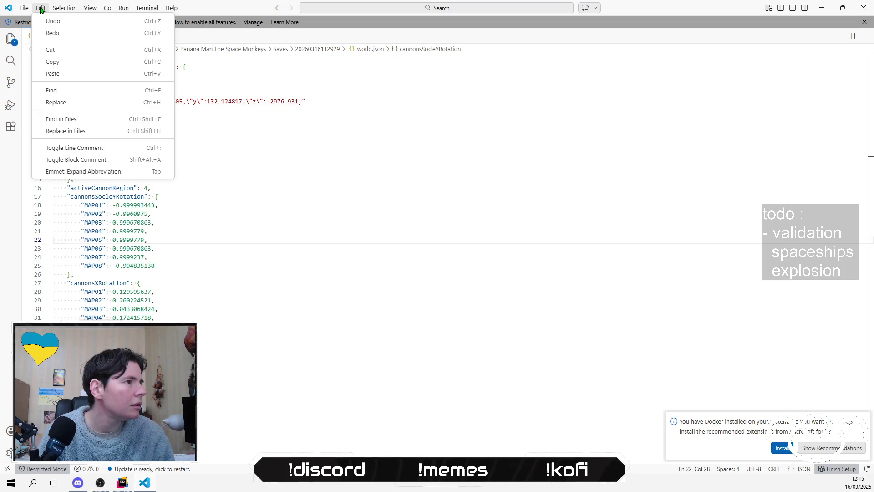
mouse_move(112, 10)
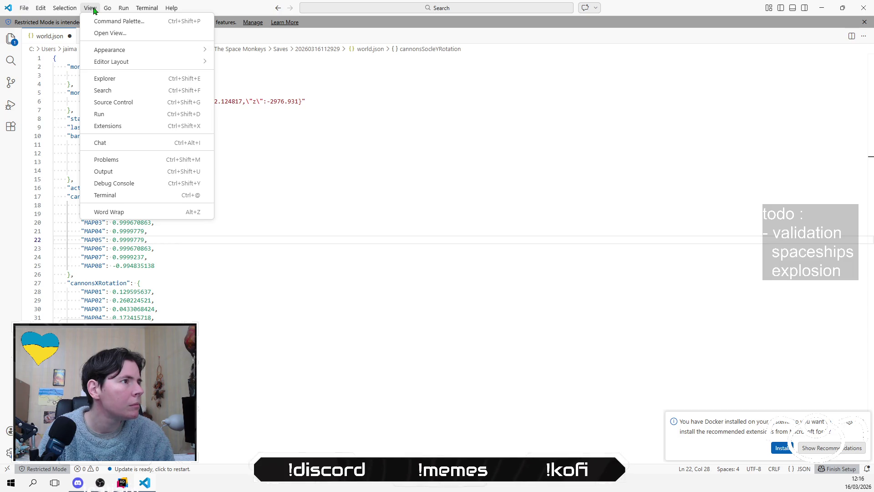
mouse_move(147, 9)
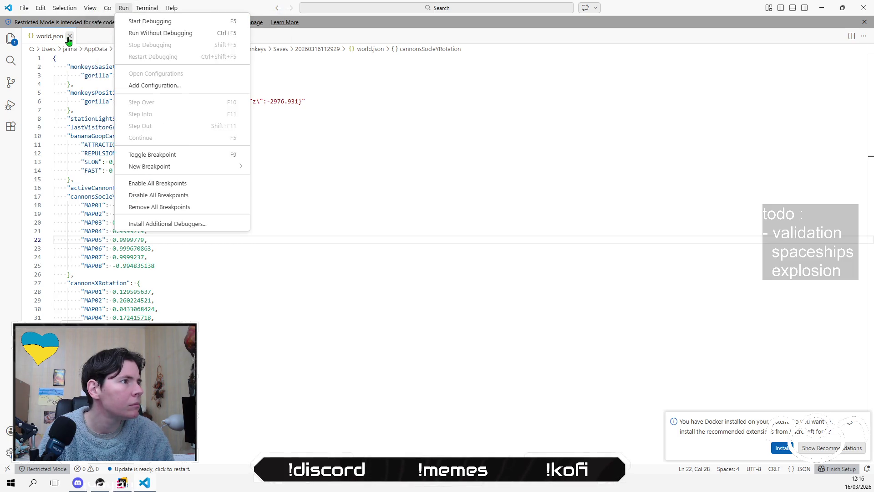
left_click(403, 50)
left_click(361, 50)
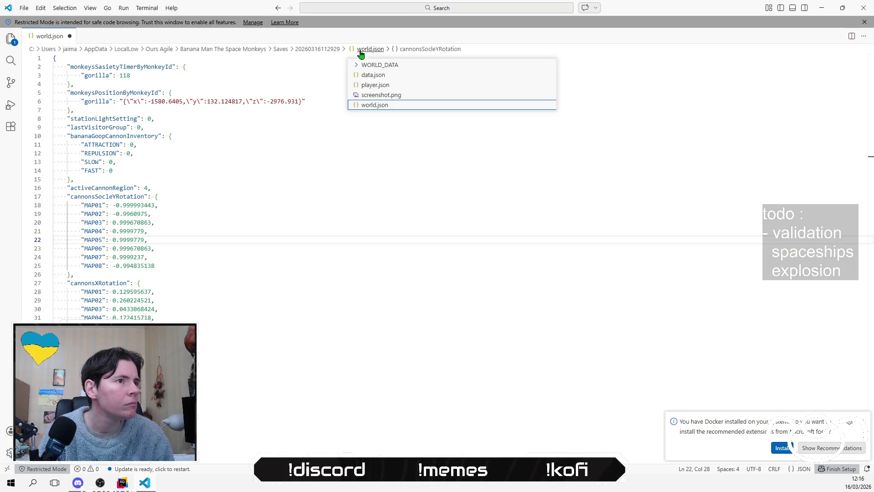
left_click(381, 102)
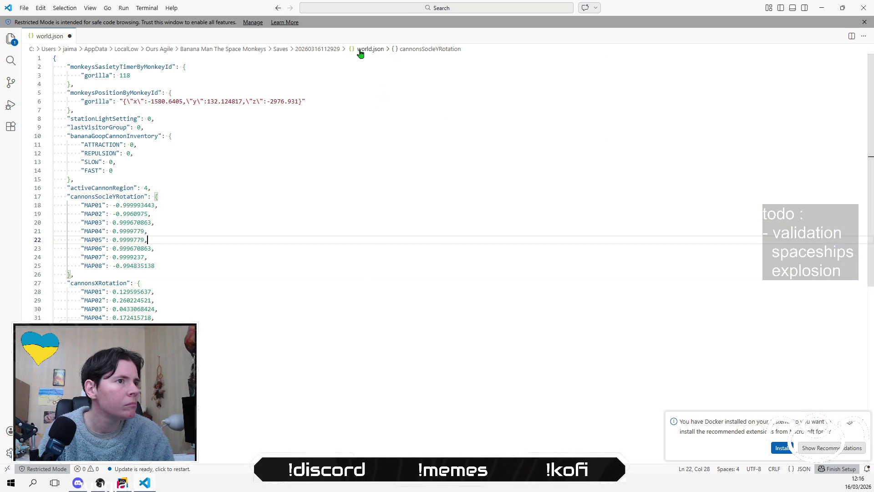
left_click(320, 49)
left_click(324, 67)
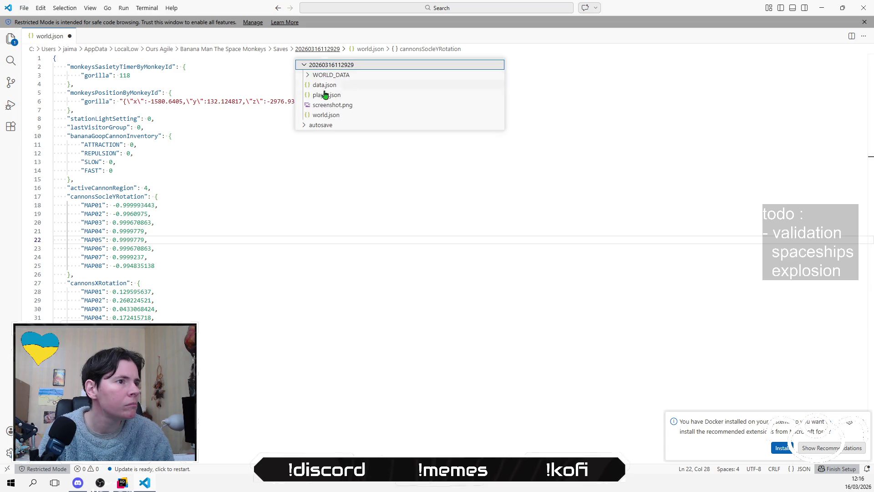
left_click(330, 115)
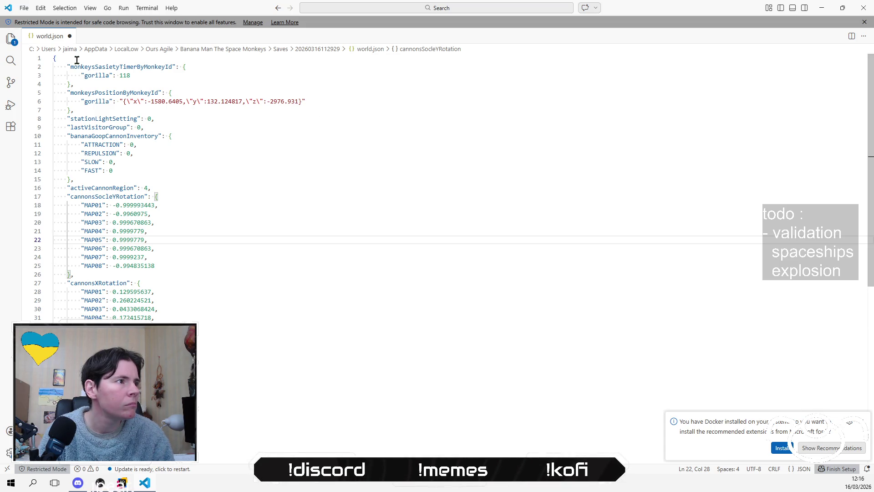
Close world.json without saving and reopen it from the save folder via Open File.
left_click(70, 37)
left_click(445, 252)
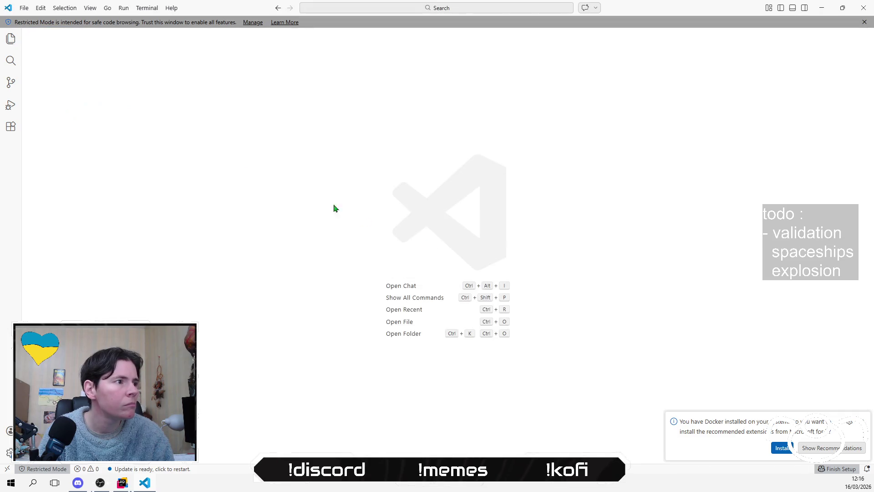
left_click(23, 8)
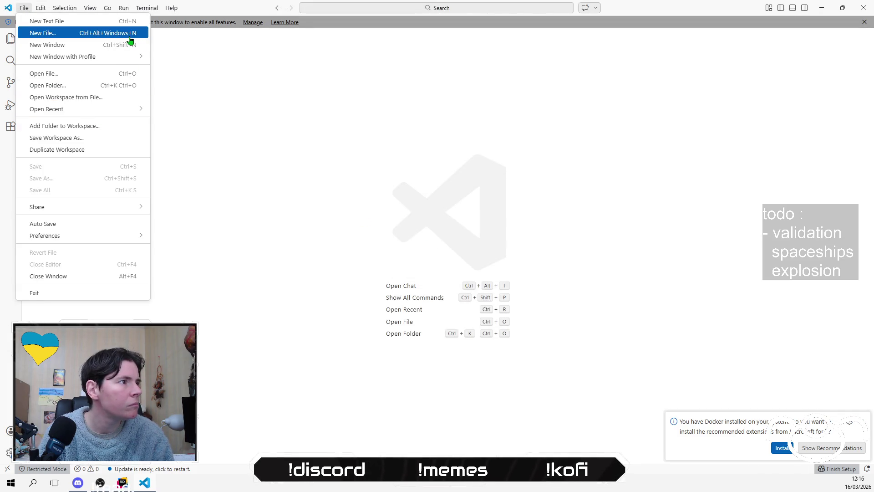
left_click(110, 74)
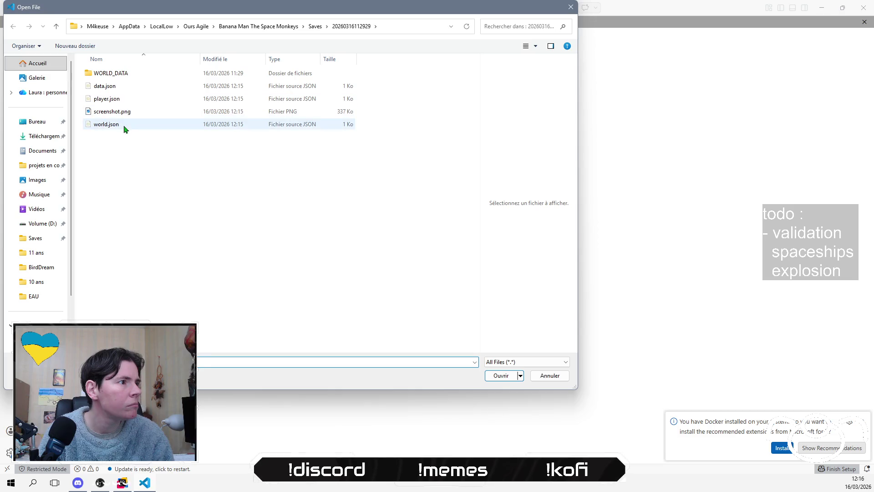
left_click(122, 125)
left_click(506, 378)
Format the JSON document and check the MAP02 and MAP05 cannon rotation values.
right_click(293, 180)
left_click(341, 267)
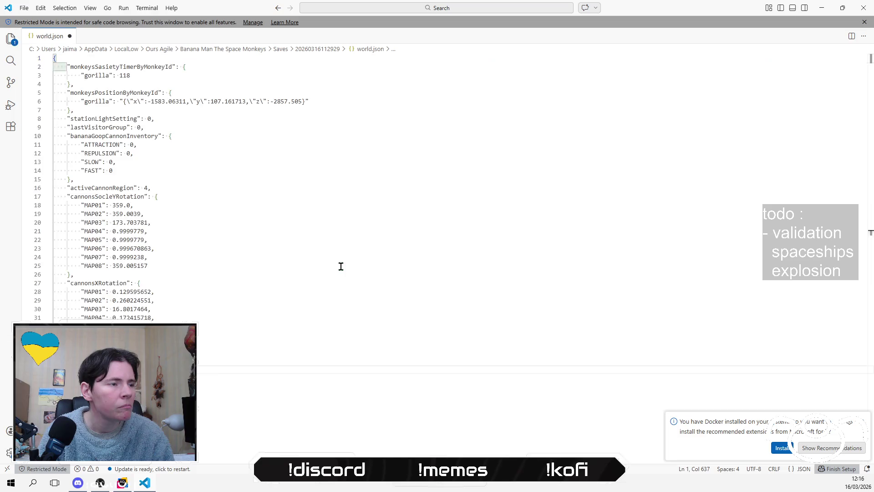
left_click(333, 215)
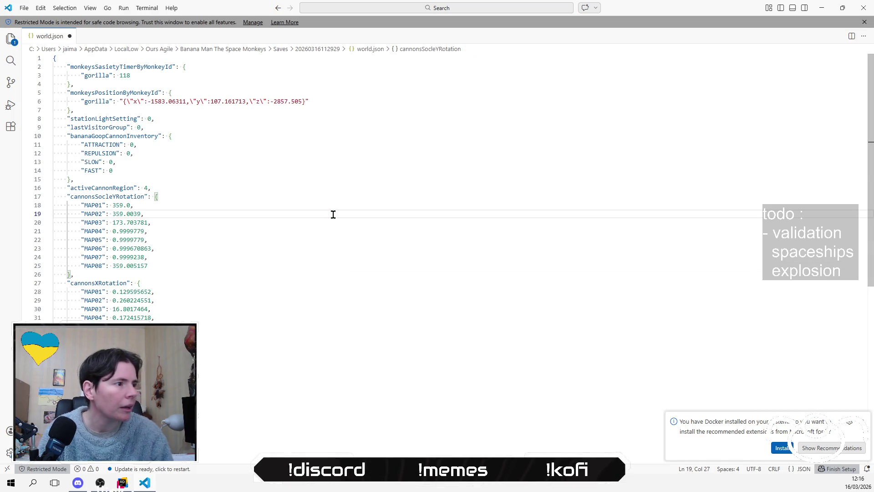
left_click(201, 300)
left_click(212, 242)
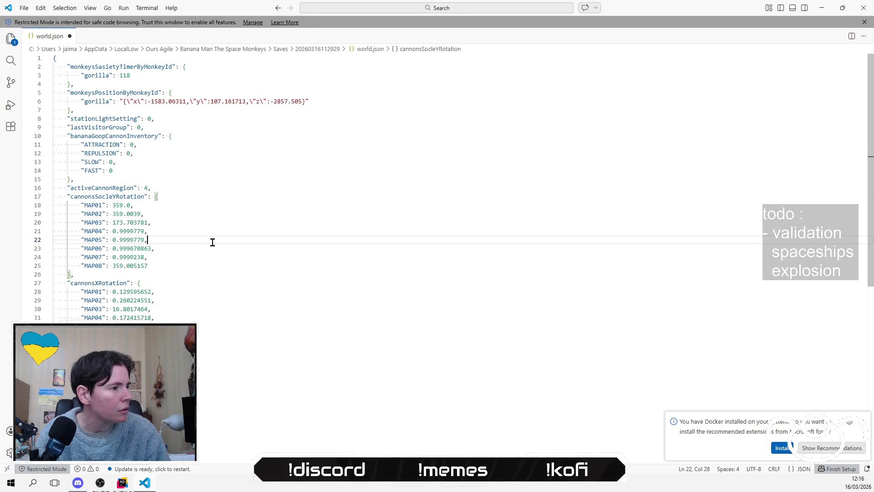
key("alt+Tab")
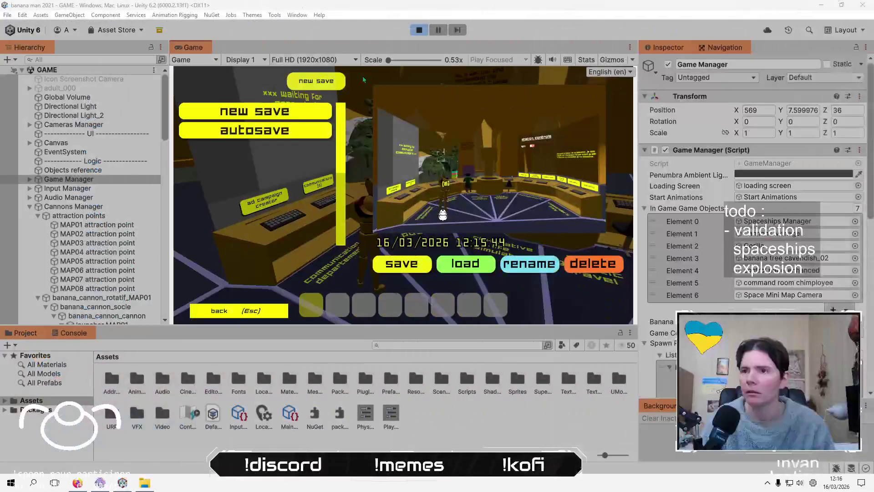
Stop and restart play mode, then open the saved-games list showing the 12:15:44 save.
left_click(419, 30)
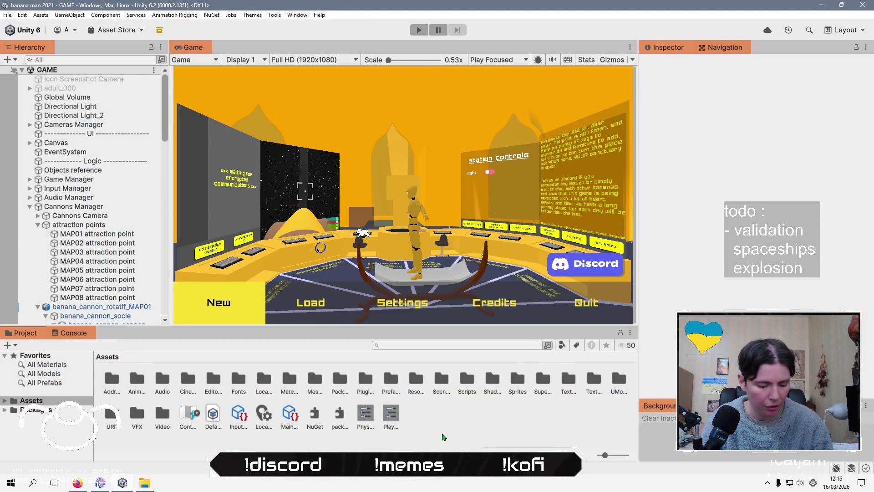
left_click(419, 30)
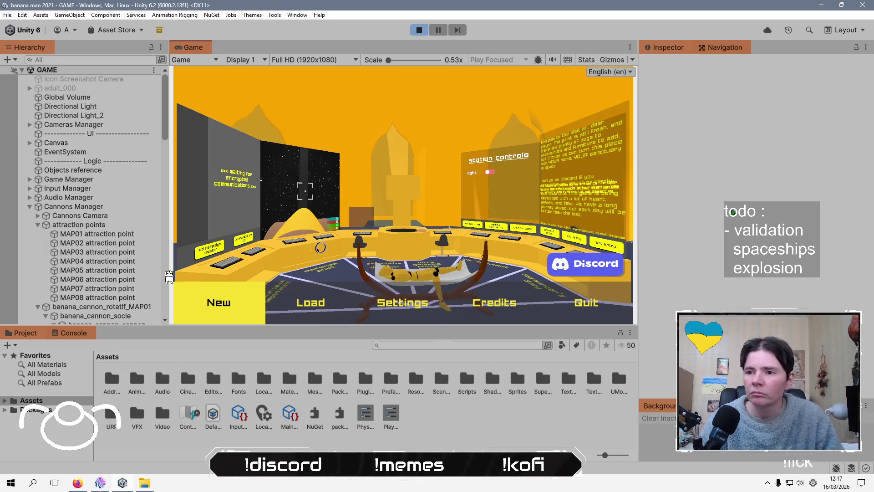
left_click(338, 310)
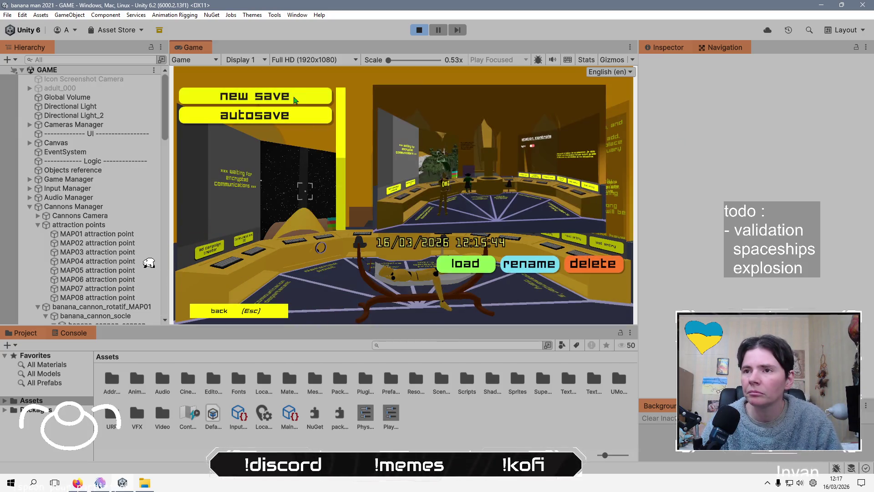
Load the saved game and walk the character up to the control-room consoles and desk.
left_click(461, 258)
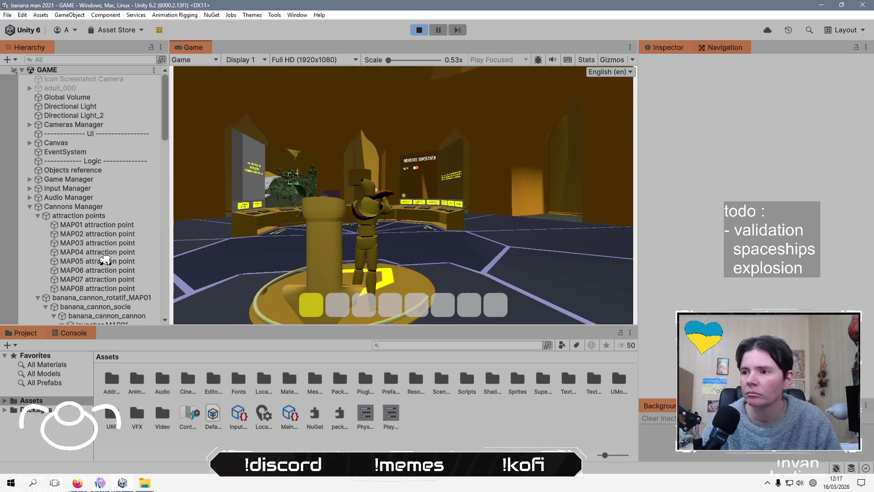
key("w")
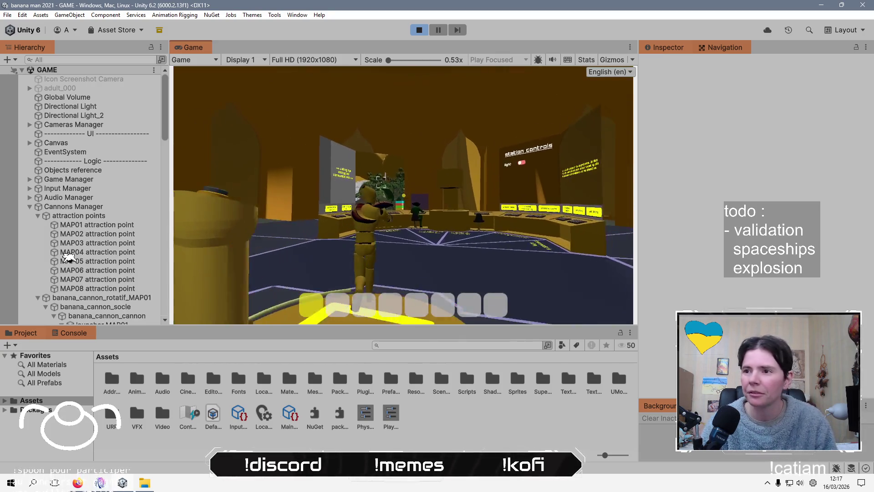
key("w")
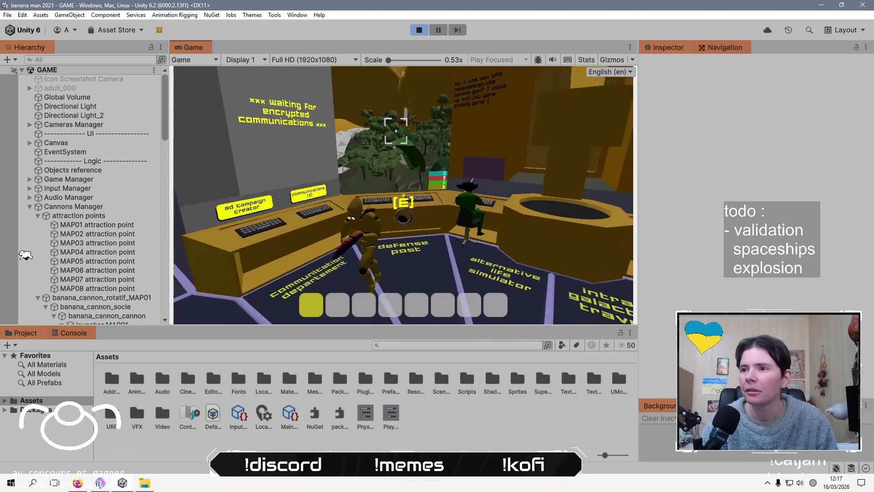
key("w")
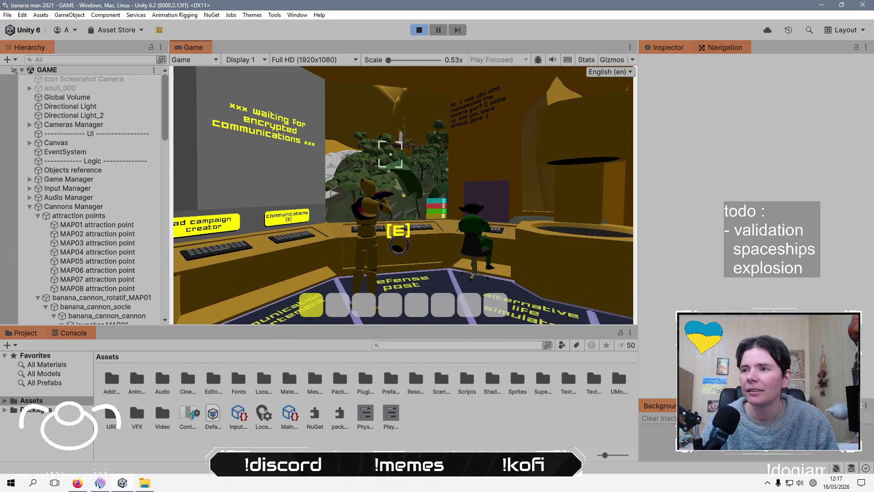
key("w")
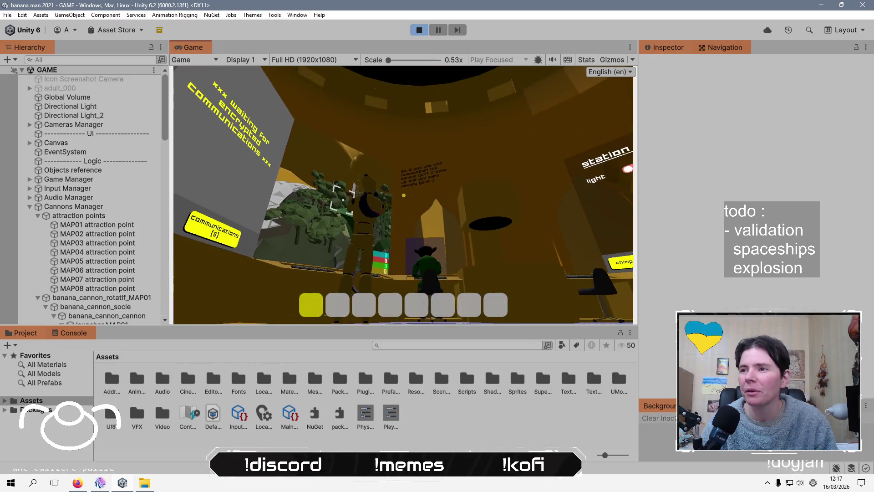
key("w")
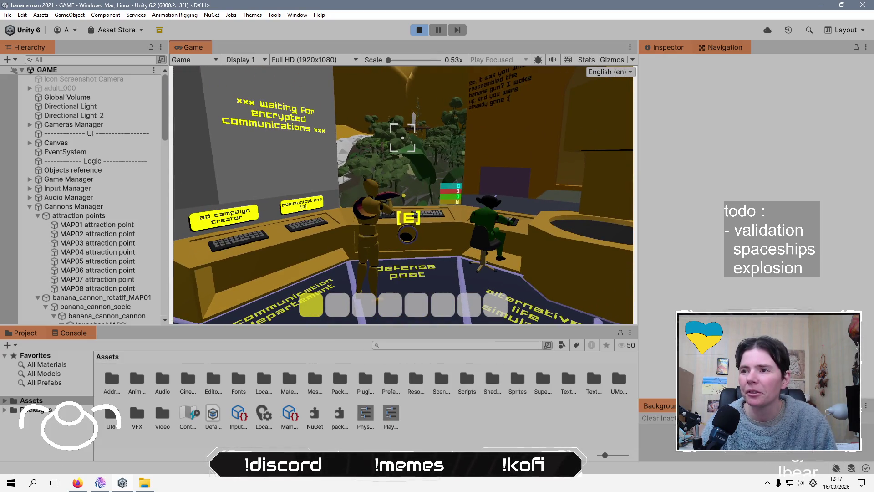
key("s")
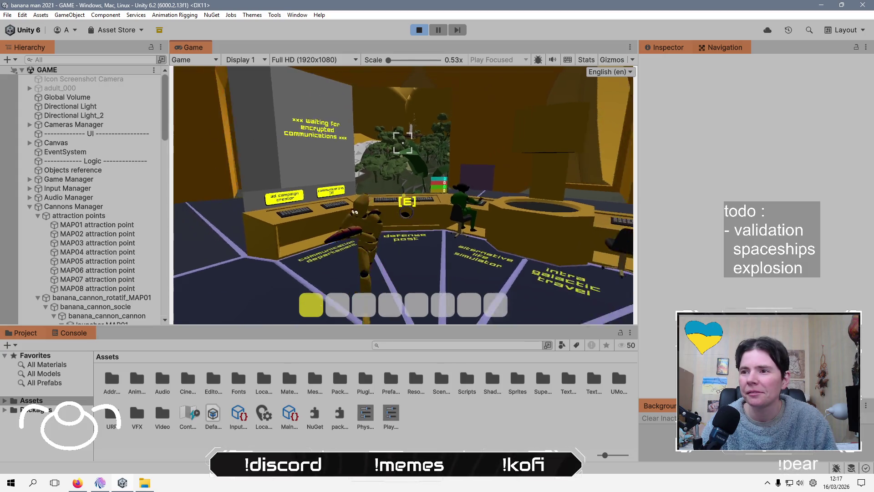
key("w")
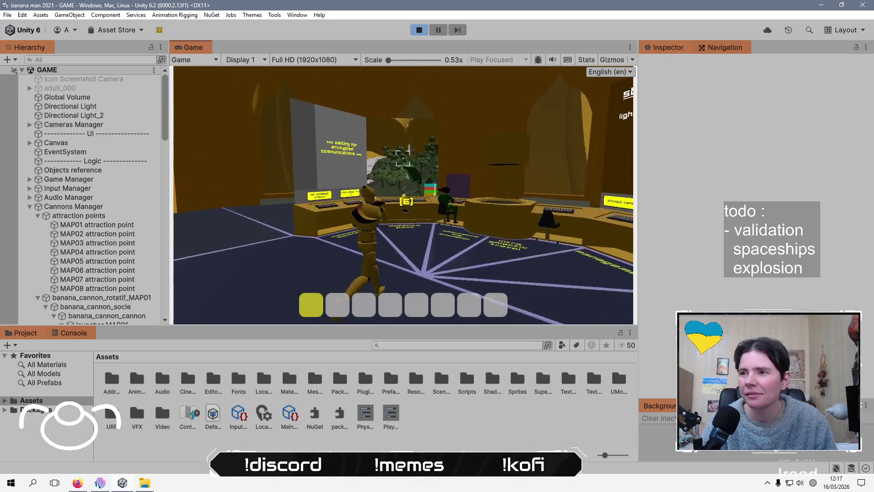
Go through the golden arched room to the banana plants, collecting bananas up to 45.
key("w")
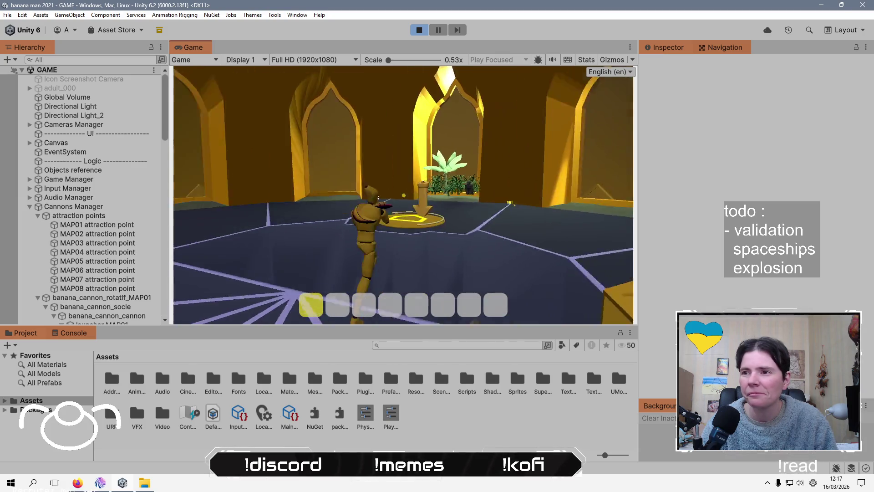
key("w")
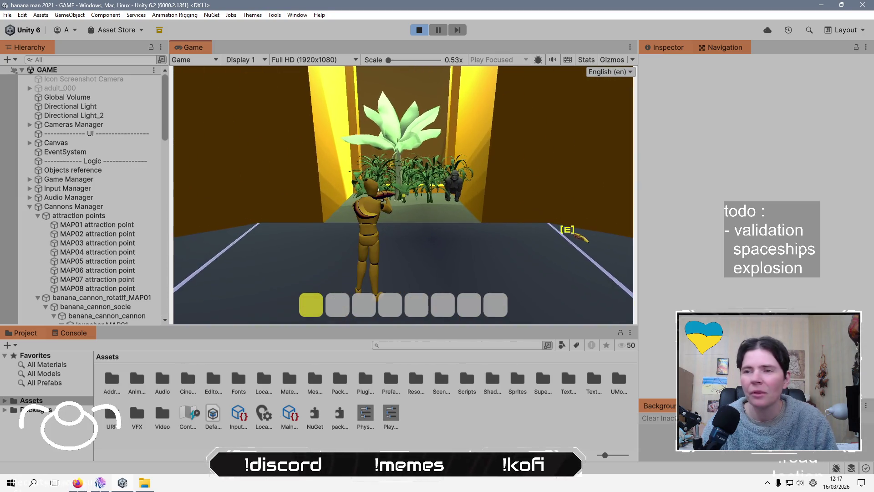
key("w")
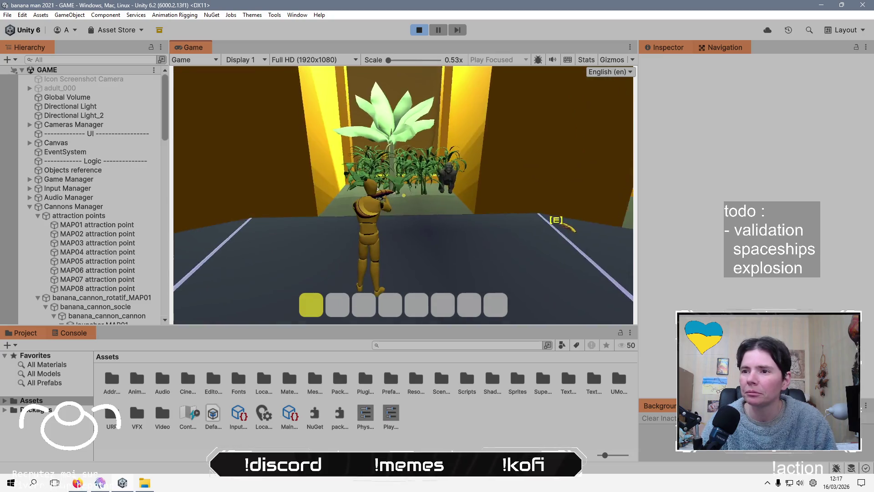
key("w")
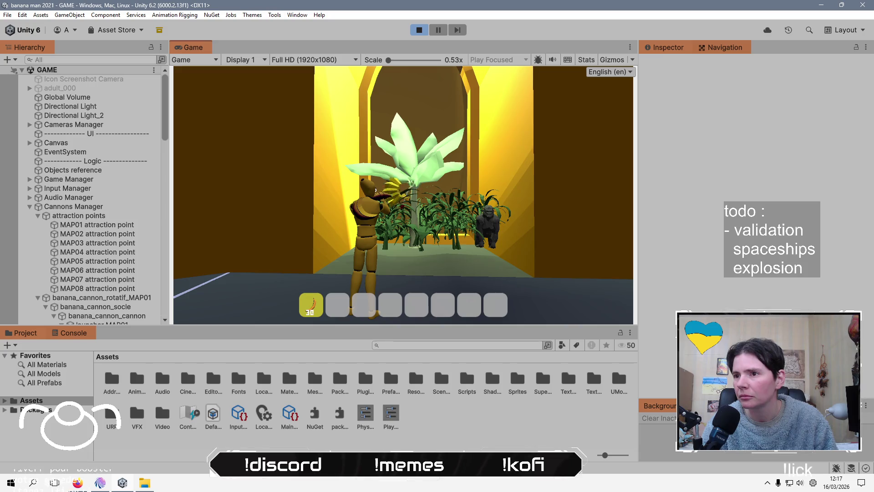
key("w")
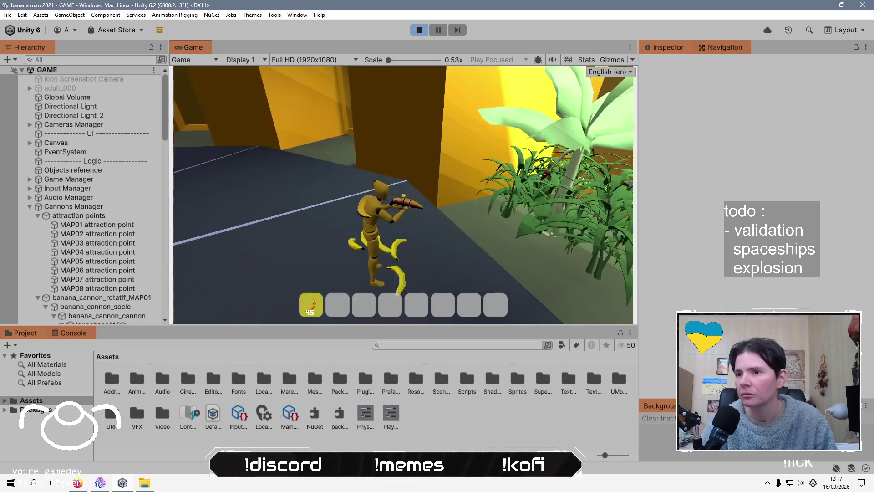
key("w")
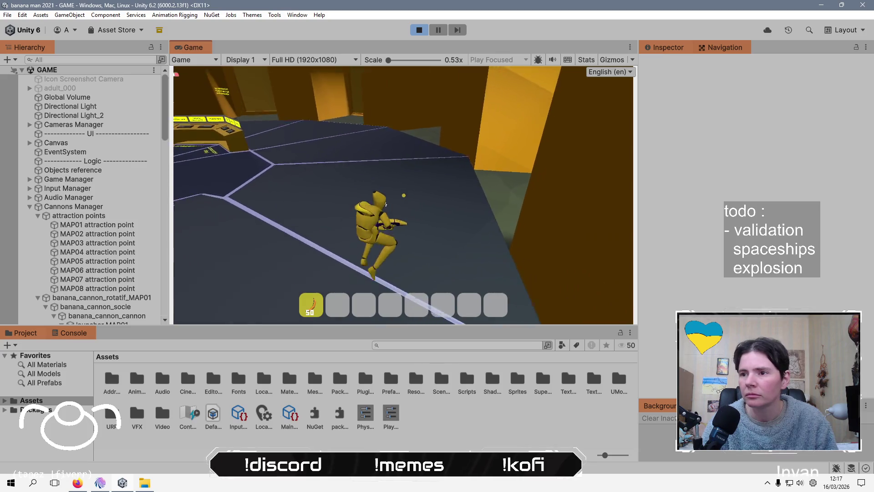
Return to the control room and open the ad campaign panel on the communications screen.
key("w")
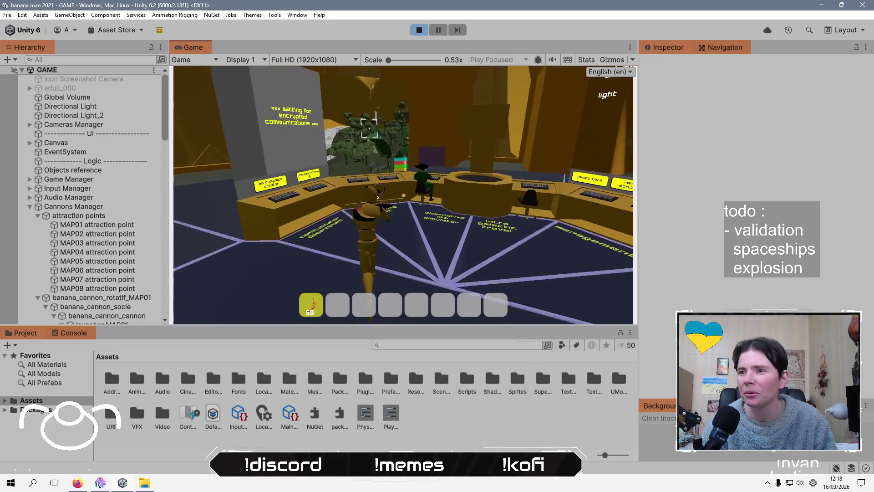
key("e")
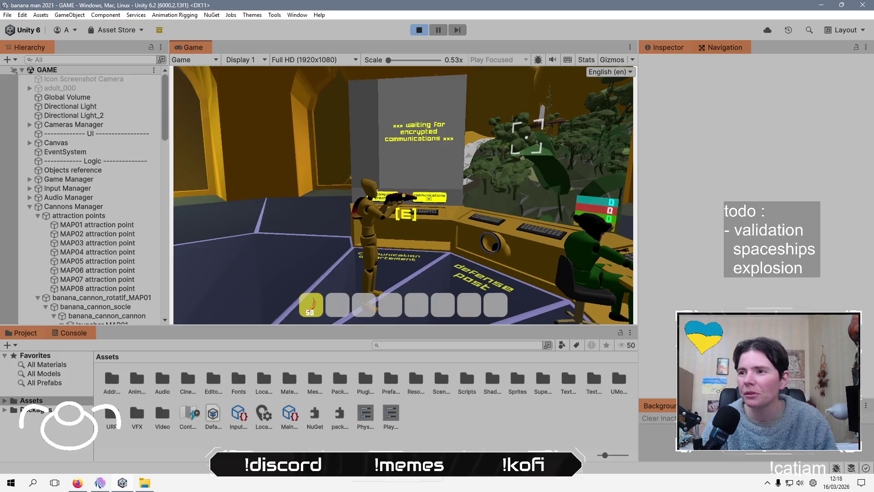
left_click(359, 302)
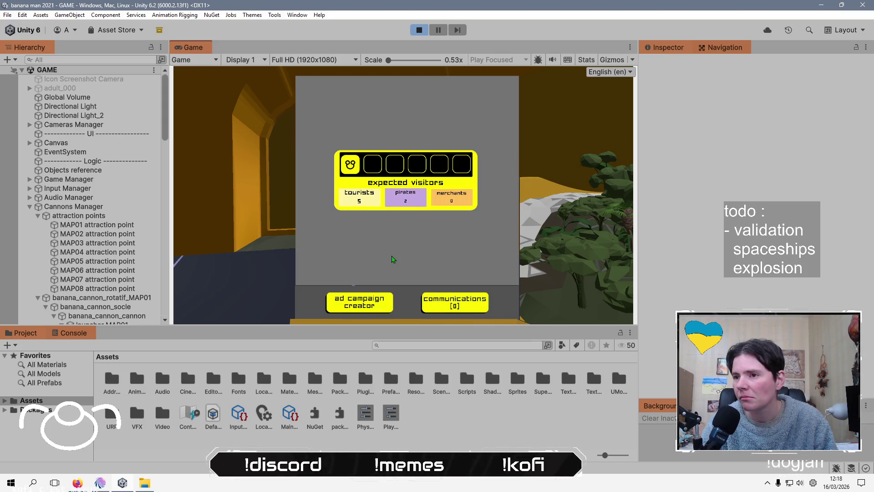
Leave the ad screen, look through the defense-post cannon, then exit back to the control room.
key("e")
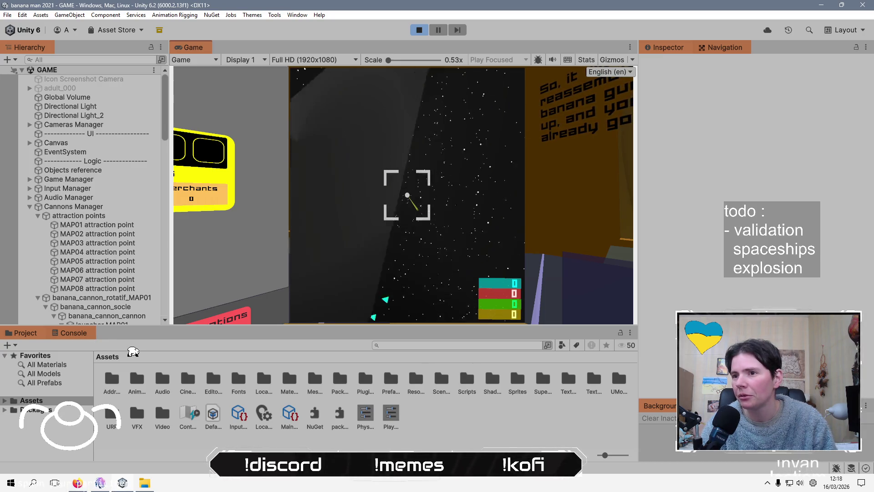
key("e")
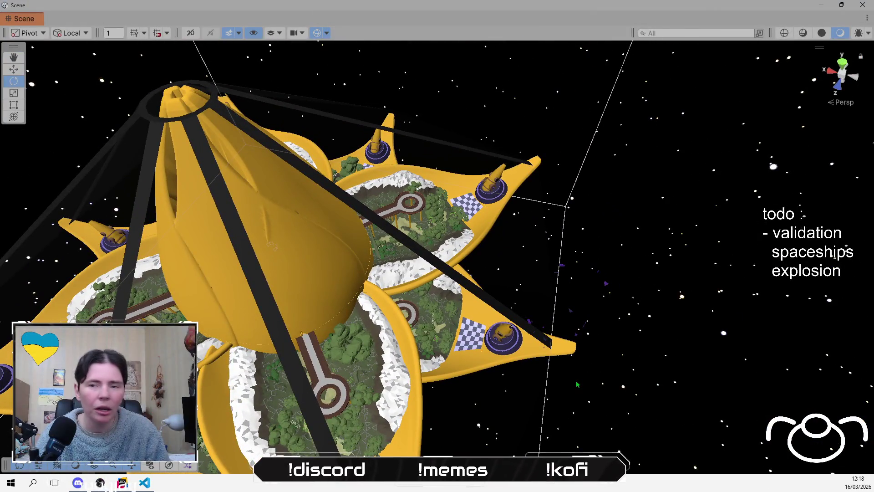
Orbit and zoom the Scene view around the garden dome, island and cannon platform.
key("alt")
left_click_drag(528, 369, 613, 236)
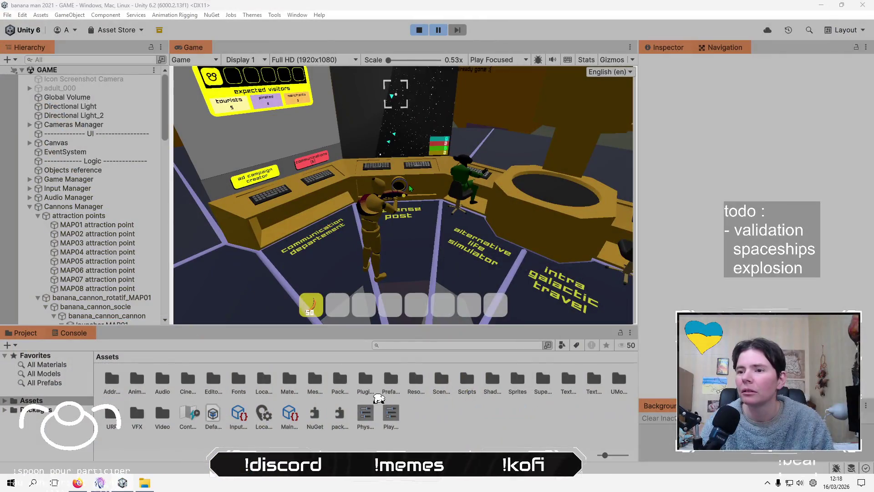
left_click(404, 193)
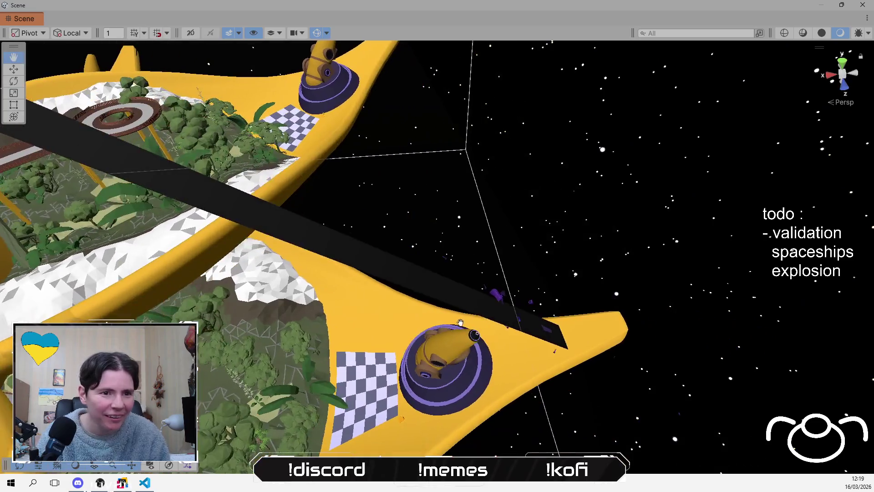
mouse_move(461, 322)
left_mouse_down()
mouse_move(302, 250)
mouse_move(284, 260)
left_mouse_up()
mouse_move(377, 346)
left_mouse_down()
mouse_move(336, 309)
mouse_move(478, 303)
mouse_move(295, 359)
left_mouse_up()
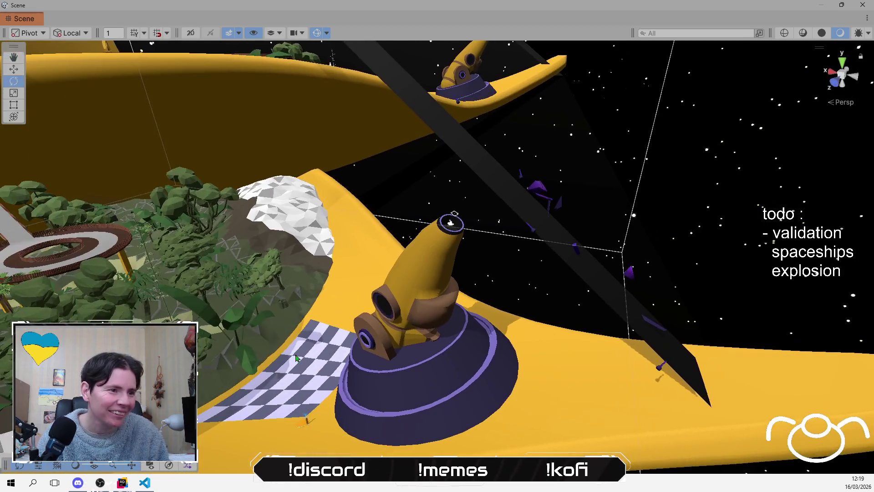
scroll(330, 326, "down", 3)
left_click_drag(330, 327, 290, 329)
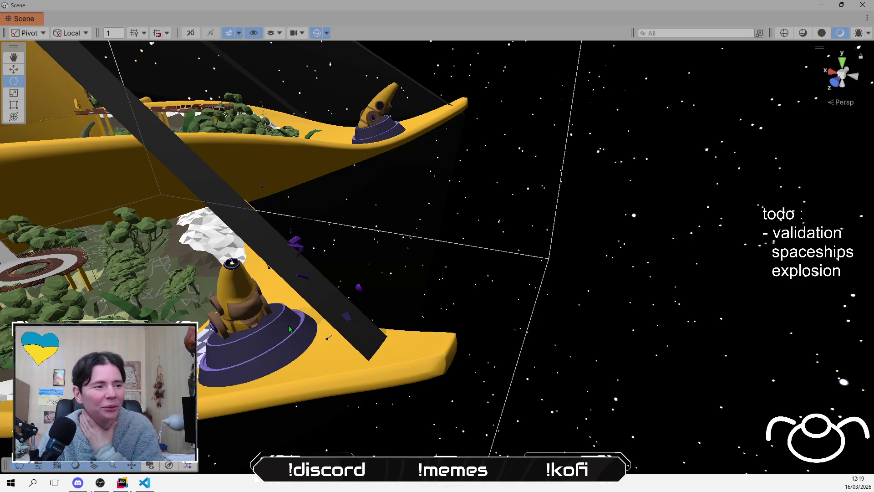
mouse_move(289, 329)
left_mouse_down()
mouse_move(289, 135)
mouse_move(296, 298)
left_mouse_up()
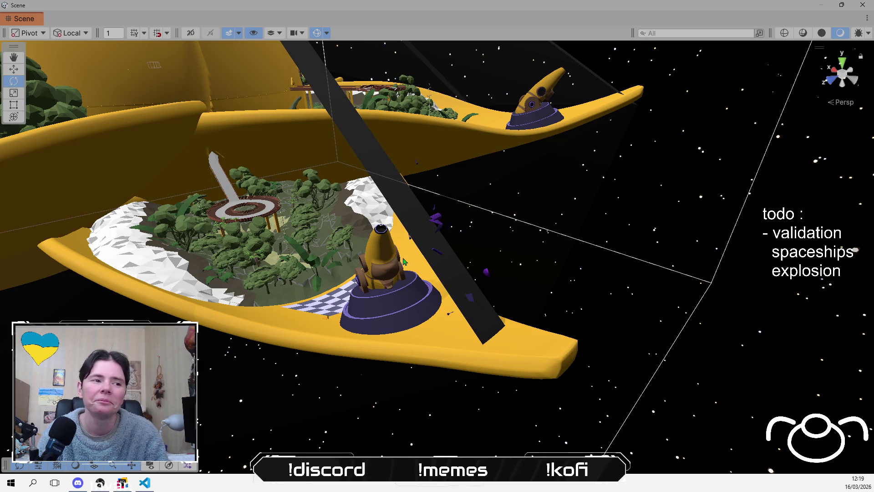
scroll(416, 258, "up", 10)
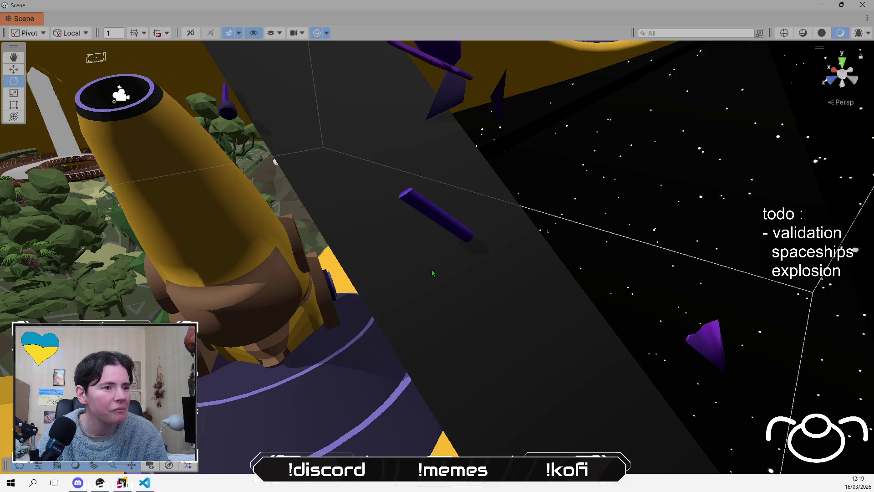
mouse_move(433, 273)
left_mouse_down()
mouse_move(431, 254)
mouse_move(458, 229)
mouse_move(439, 213)
left_mouse_up()
scroll(439, 214, "up", 3)
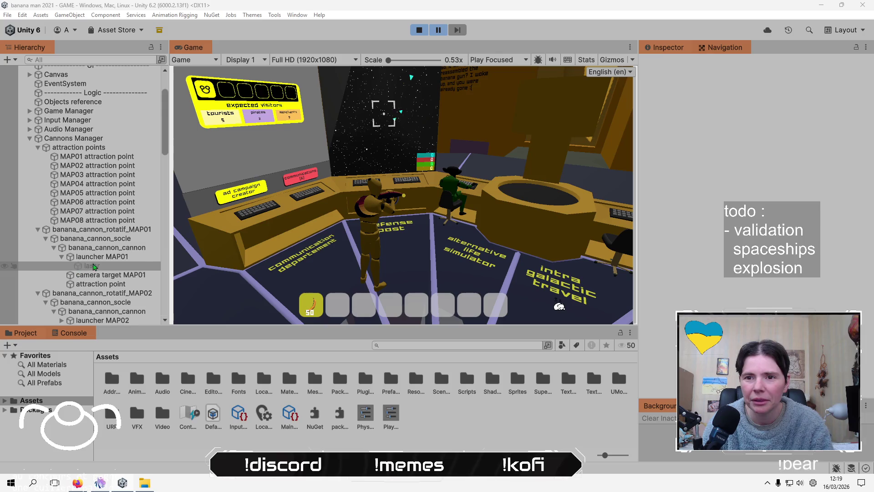
Activate the laser objects under launchers MAP01 and MAP02 during play.
left_click(107, 259)
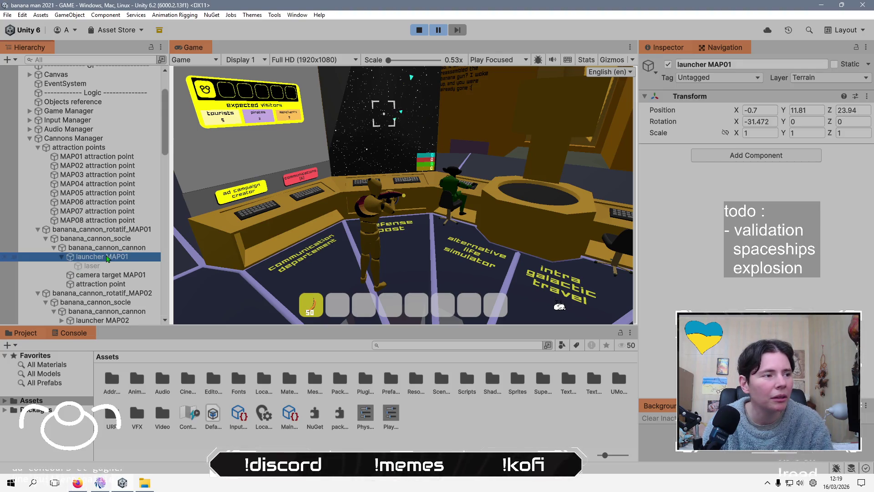
left_click(103, 269)
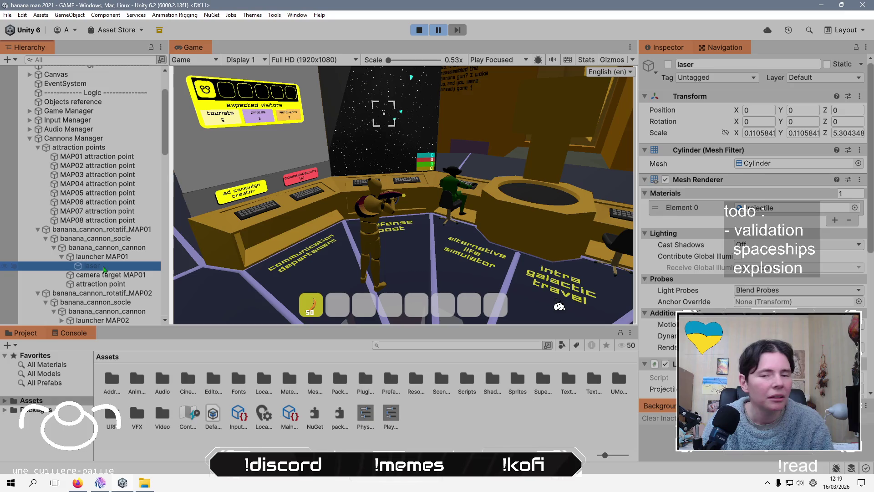
left_click(668, 65)
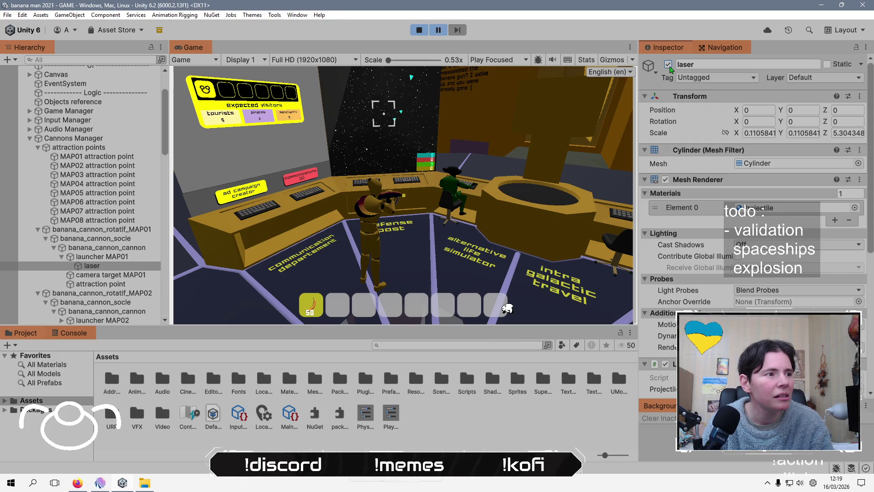
scroll(119, 182, "down", 5)
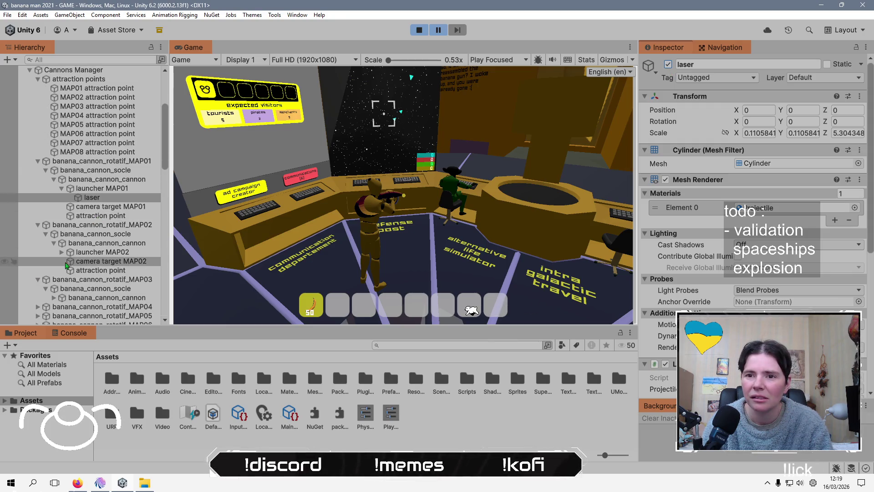
left_click(92, 197)
left_click(91, 261)
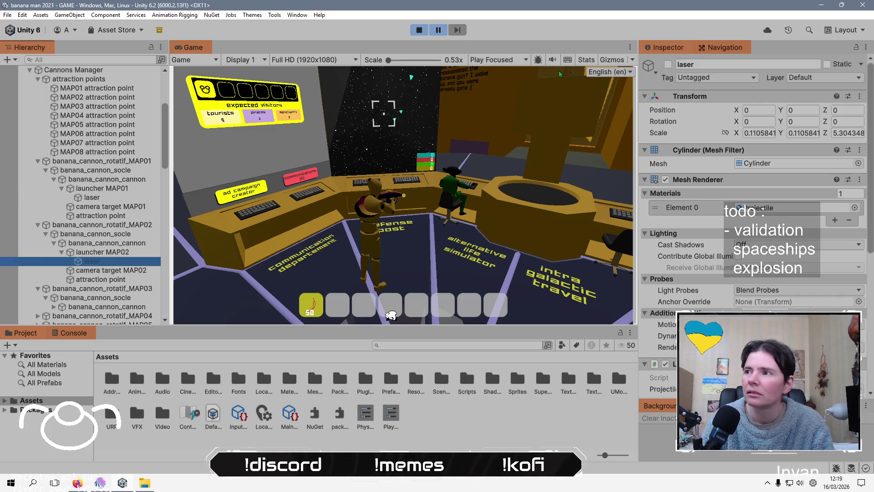
left_click(668, 65)
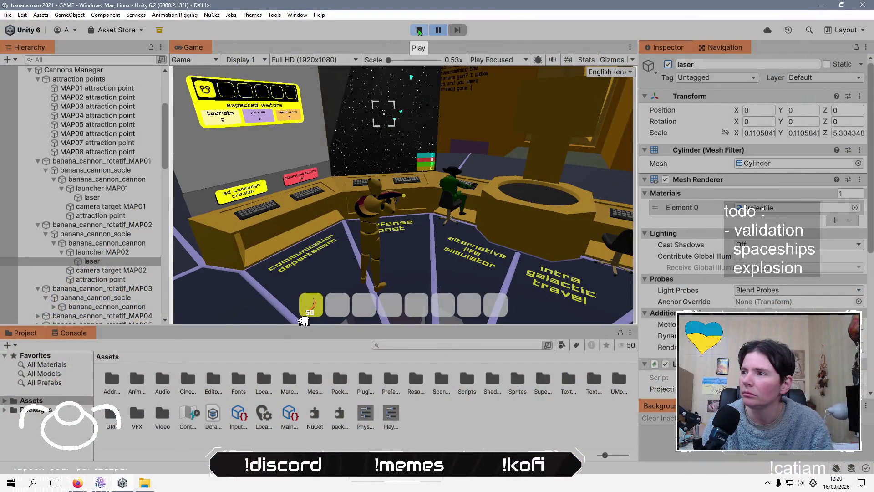
Exit play mode and recheck the MAP01 and MAP02 lasers in the Hierarchy.
left_click(419, 30)
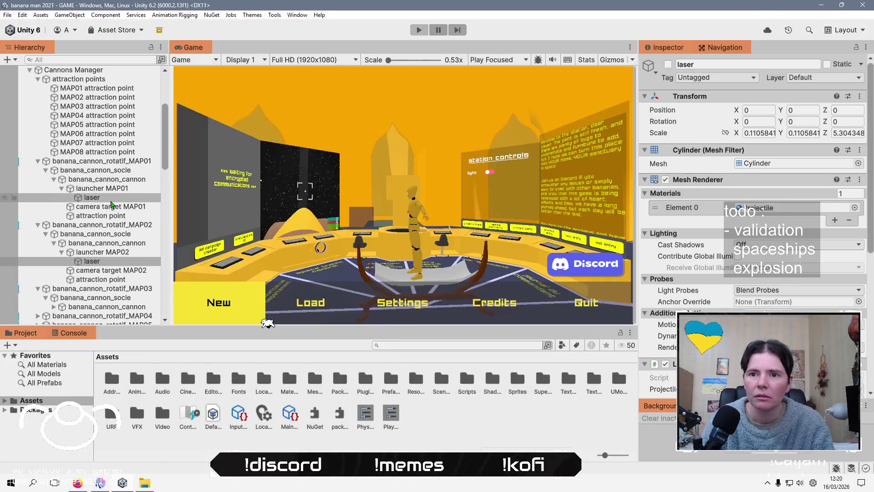
left_click(113, 205)
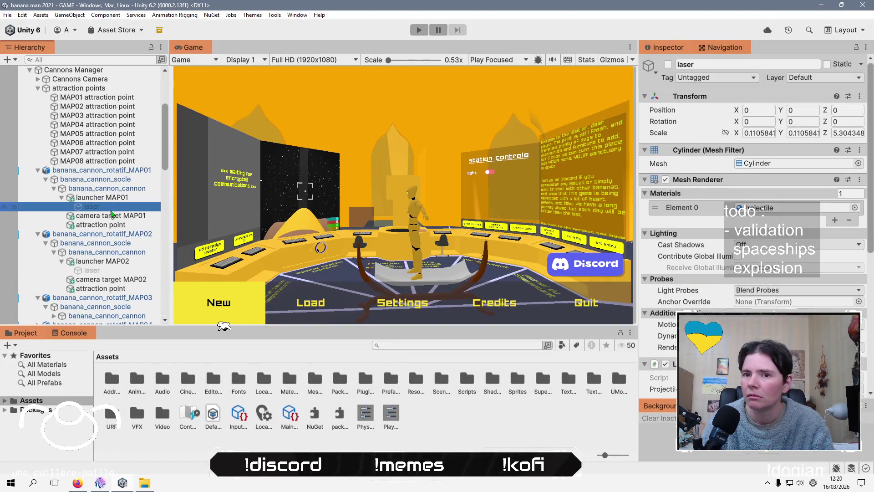
scroll(102, 235, "down", 3)
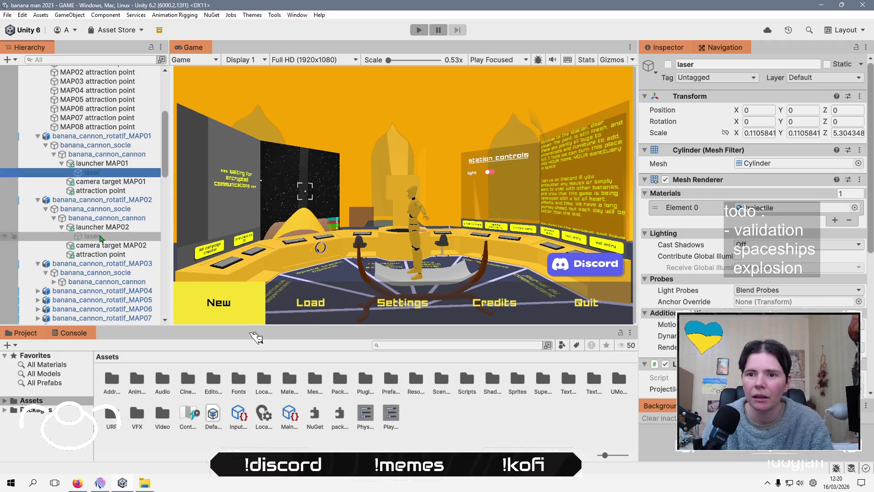
left_click(99, 237)
scroll(101, 244, "down", 3)
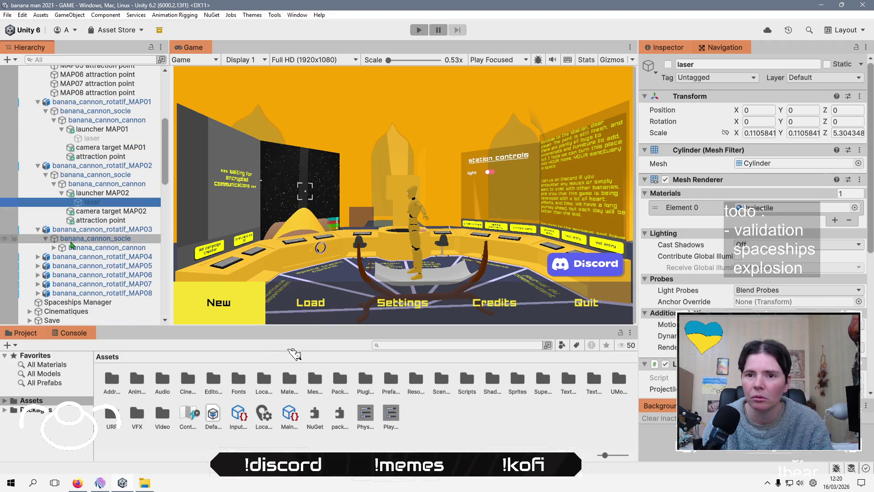
Expand the MAP03 cannon down to launcher MAP03 and activate its laser.
left_click(51, 249)
left_click(54, 247)
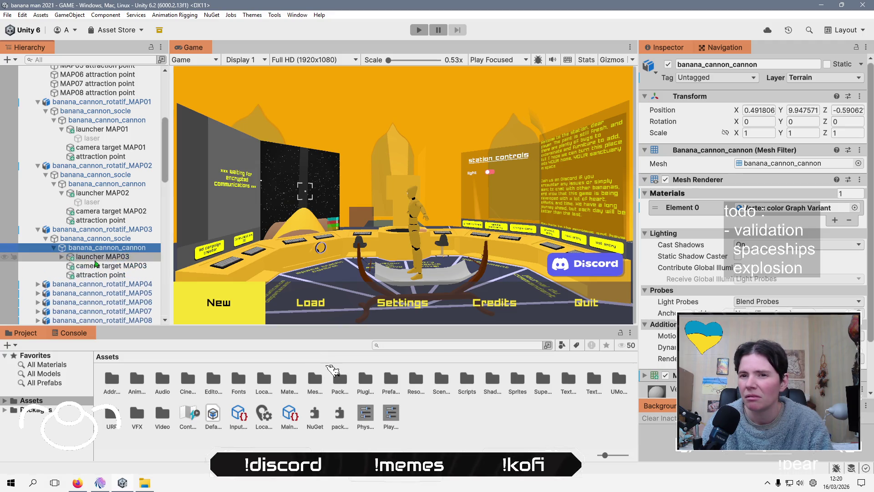
left_click(62, 257)
left_click(101, 267)
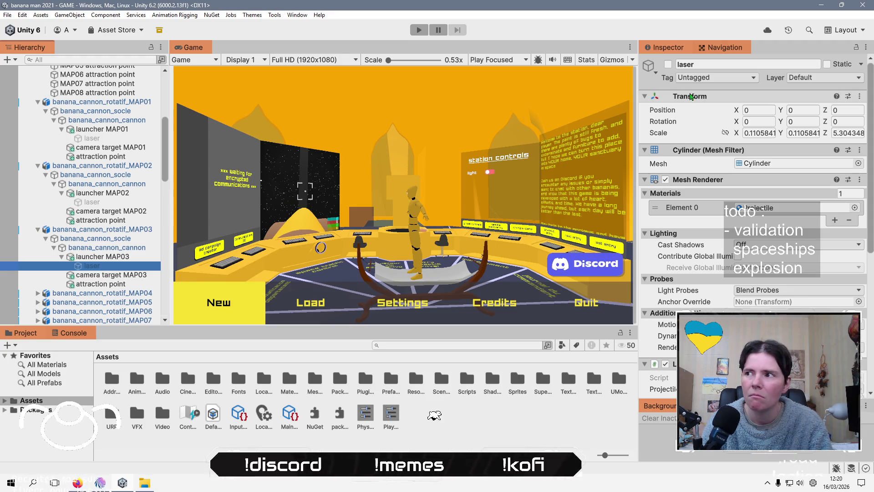
left_click(667, 65)
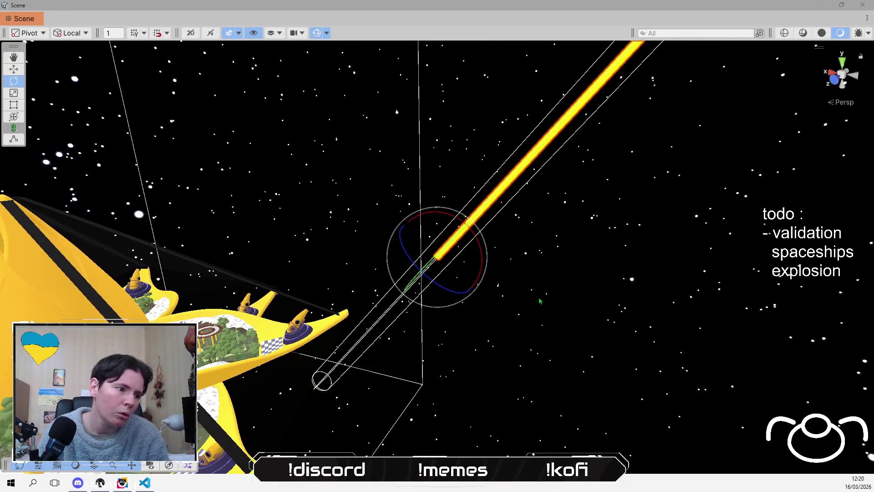
Select the MAP01 laser and copy its Transform component.
left_click_drag(549, 308, 537, 296)
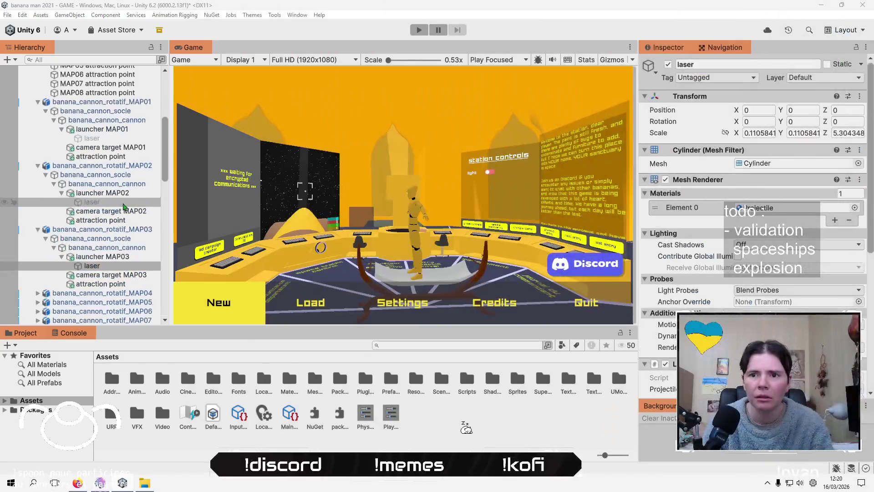
left_click(114, 140)
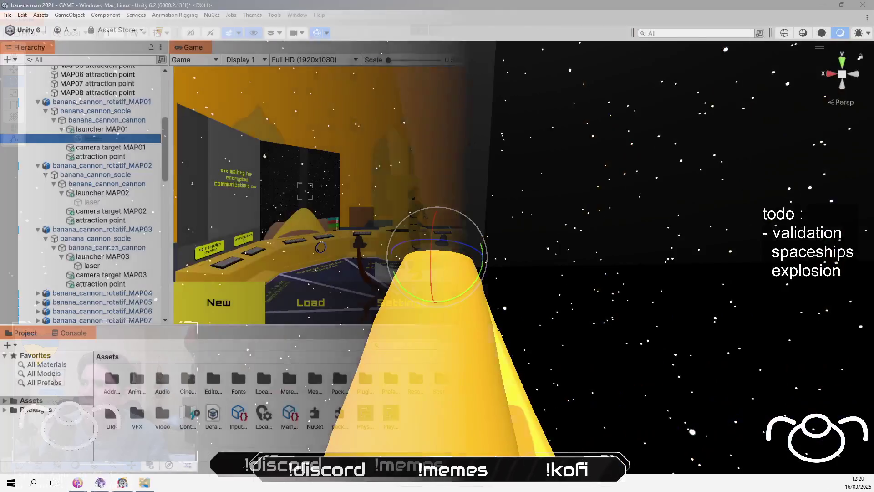
left_click(667, 68)
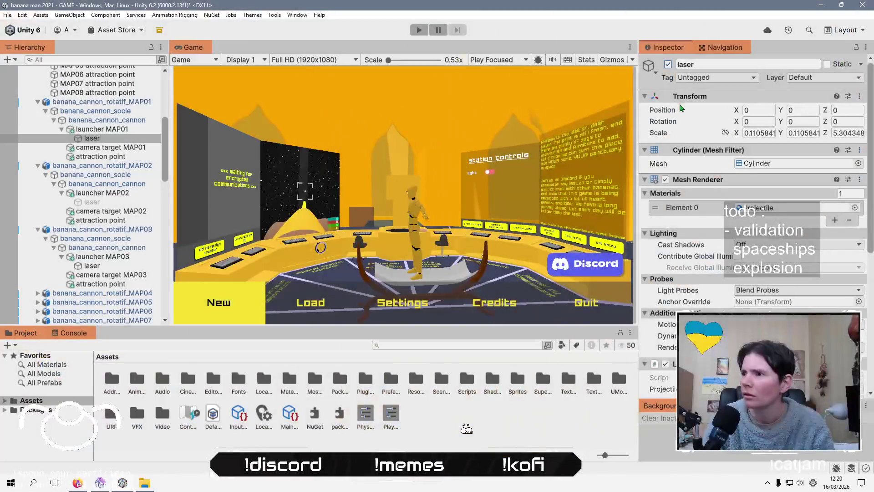
right_click(679, 101)
mouse_move(706, 172)
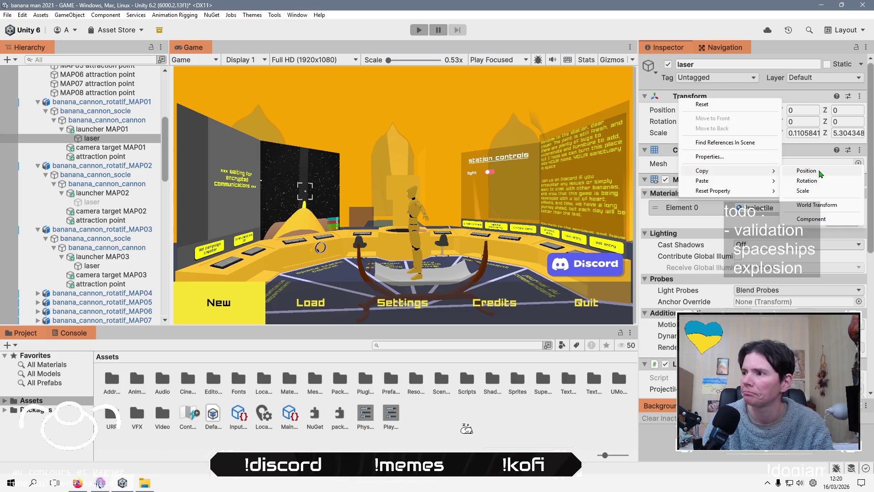
left_click(813, 219)
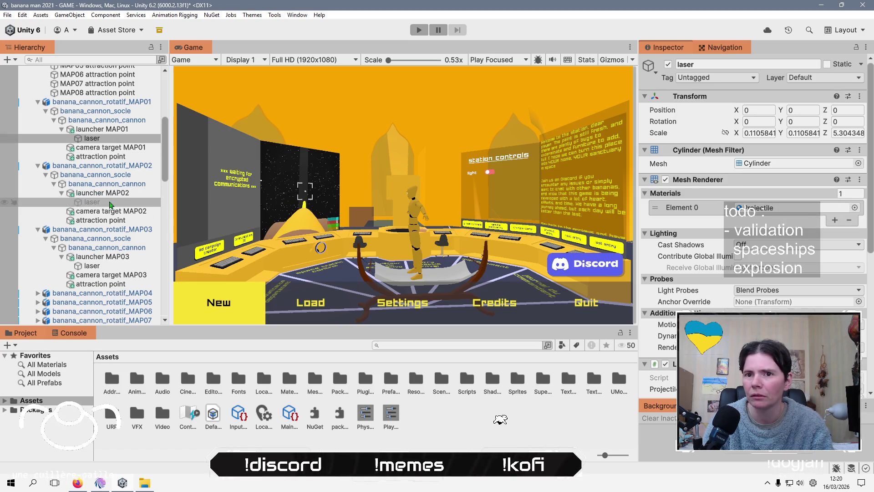
Activate the MAP02 laser, paste the copied Transform values onto it, then select the MAP03 laser.
left_click(110, 203)
left_click(668, 65)
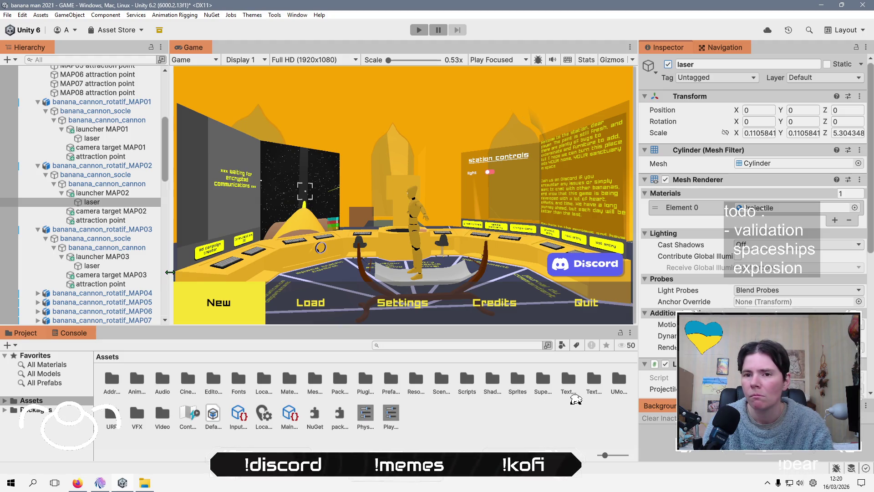
right_click(685, 96)
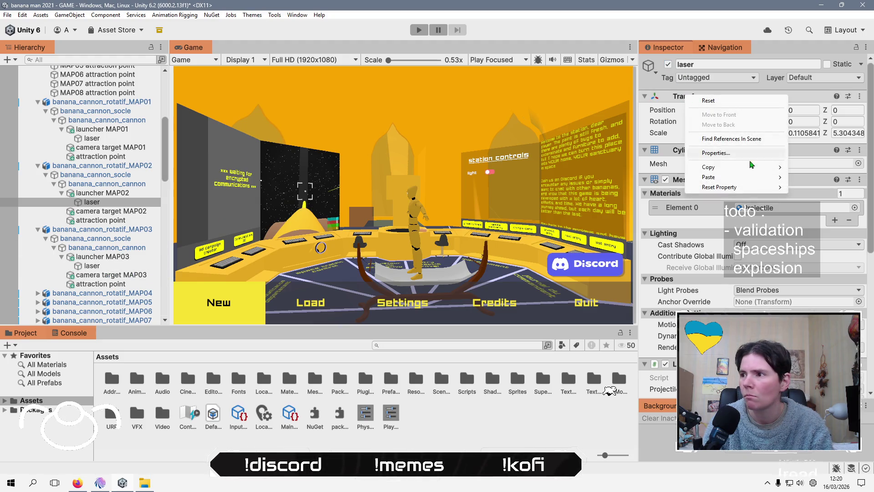
mouse_move(736, 177)
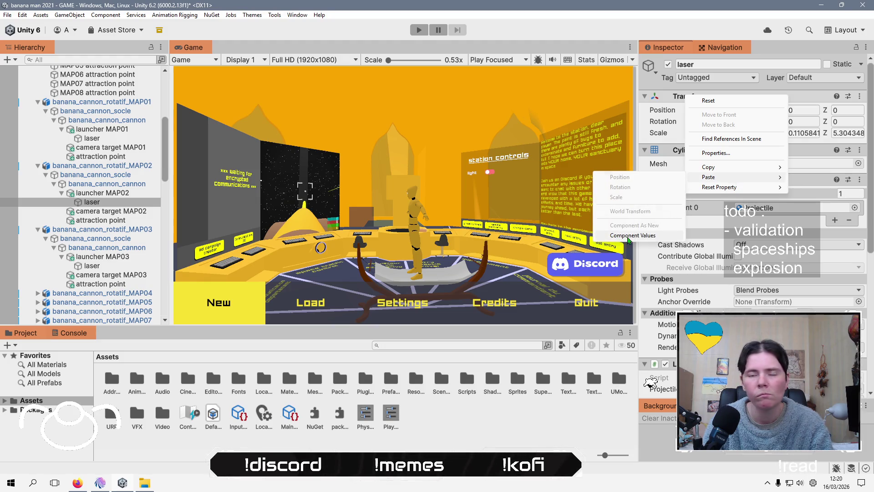
left_click(628, 235)
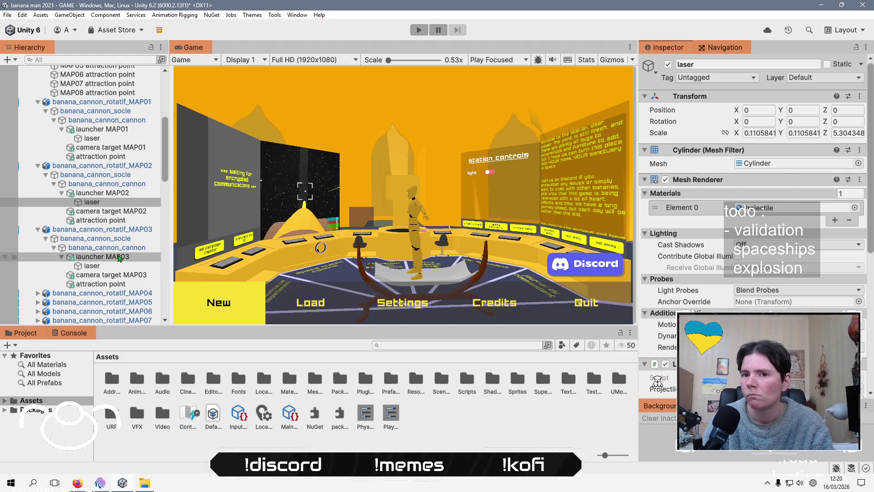
left_click(114, 267)
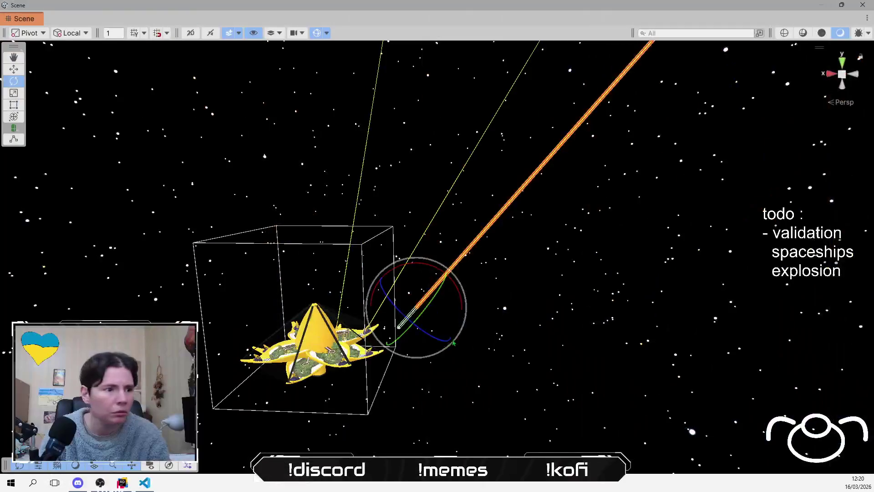
Select launcher MAP01 and zoom in on it to review its transform (X rotation -31.472).
left_click_drag(483, 276, 506, 214)
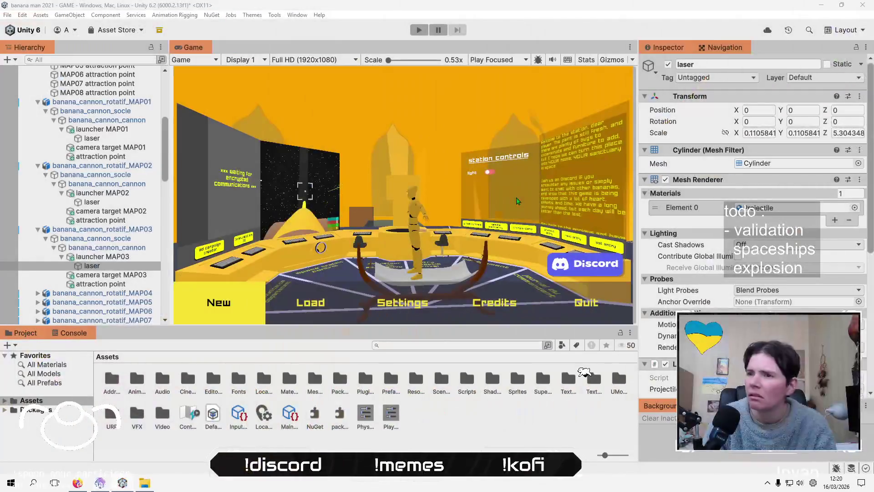
left_click(112, 261)
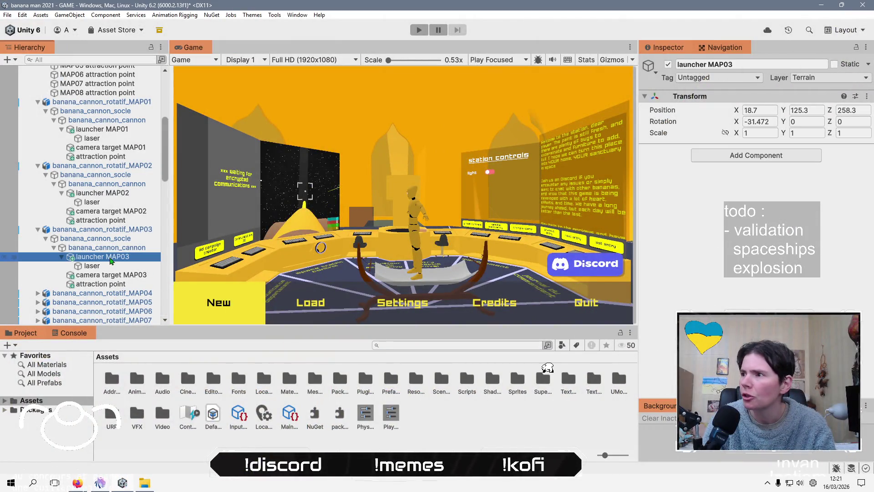
left_click(128, 131)
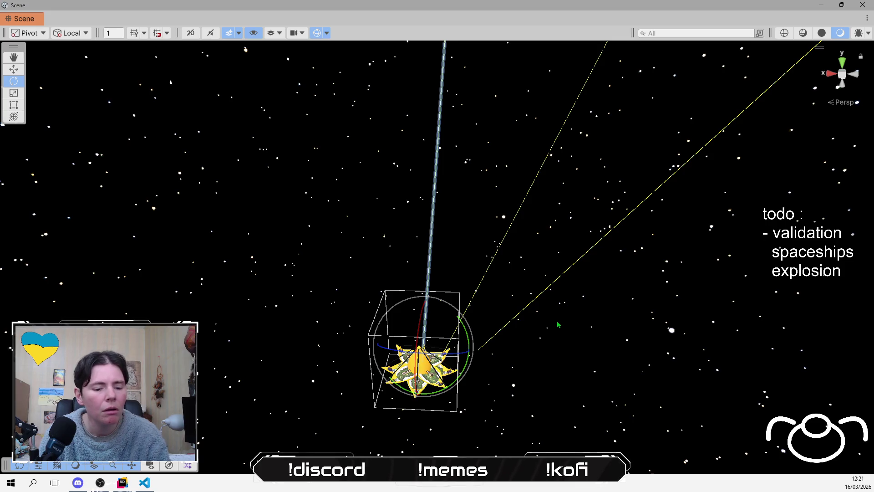
scroll(508, 397, "up", 5)
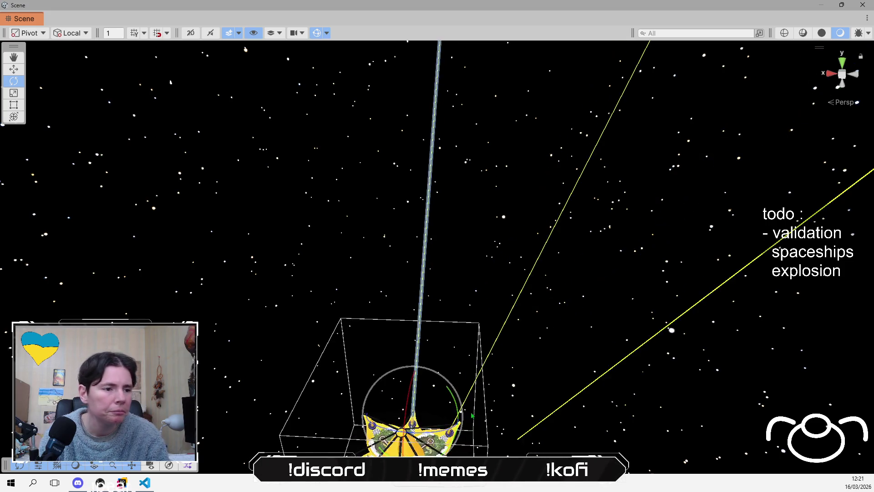
scroll(514, 231, "up", 5)
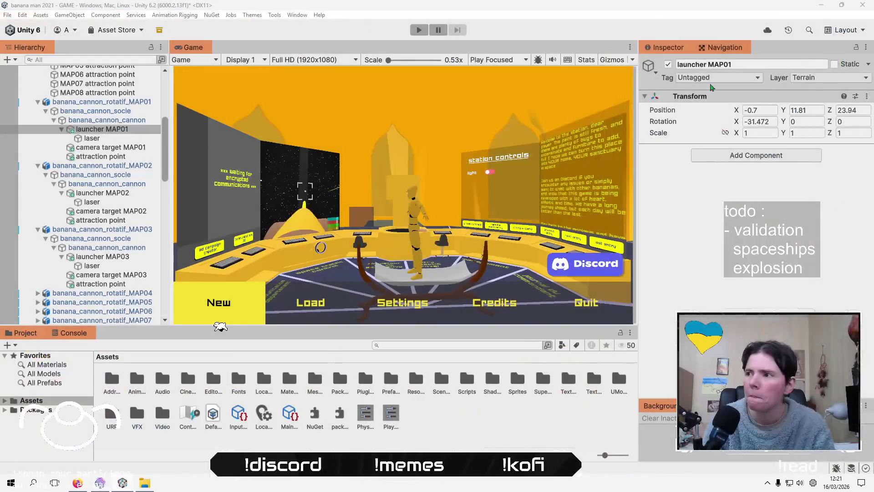
right_click(679, 97)
Copy launcher MAP01's Transform and paste its values onto launcher MAP02.
mouse_move(745, 171)
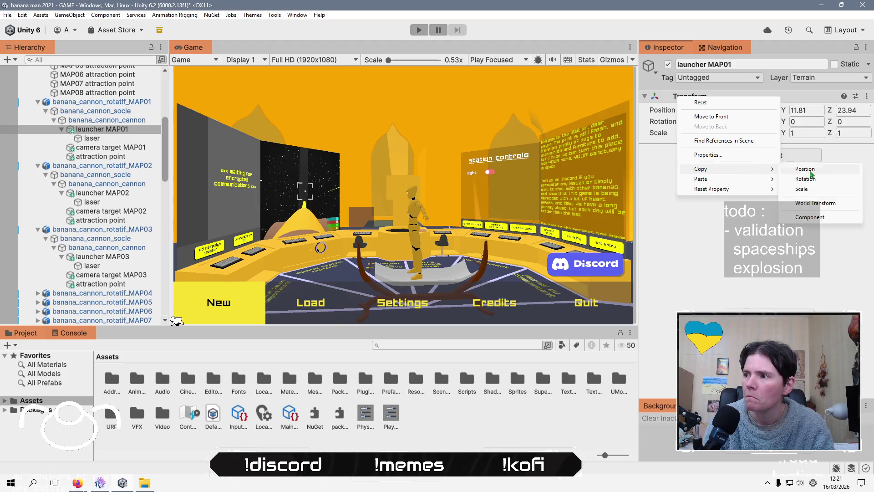
left_click(806, 218)
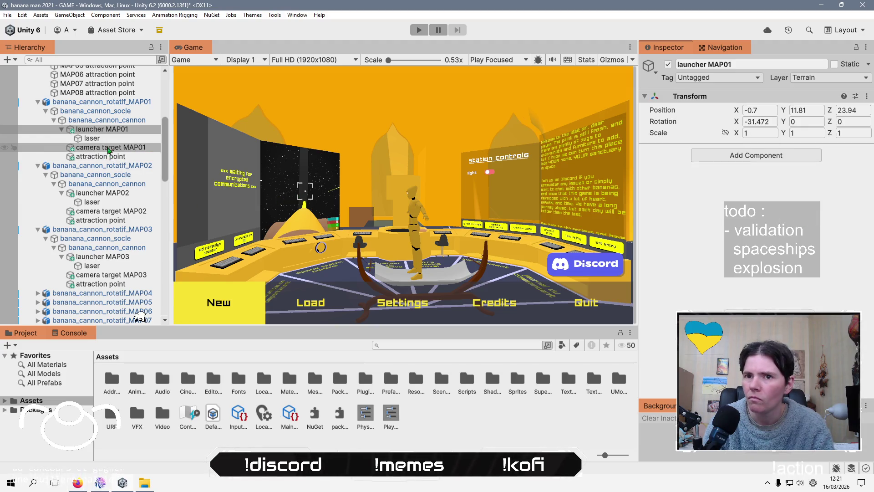
left_click(112, 193)
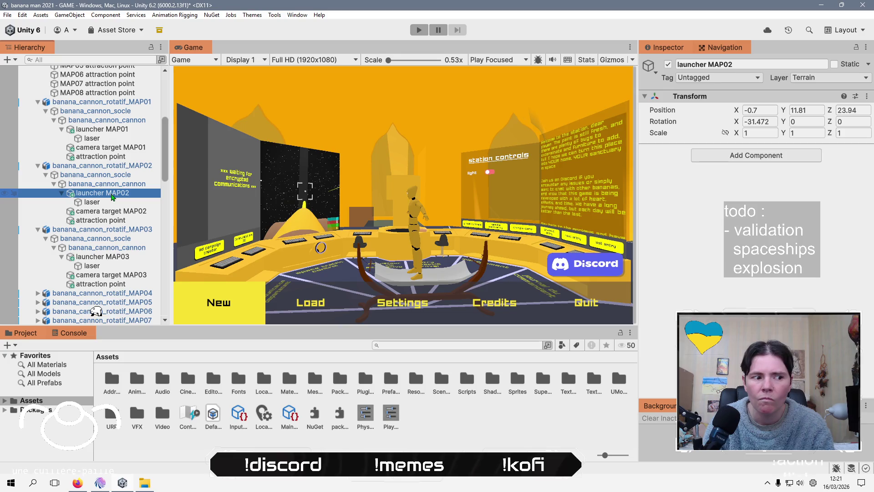
right_click(696, 102)
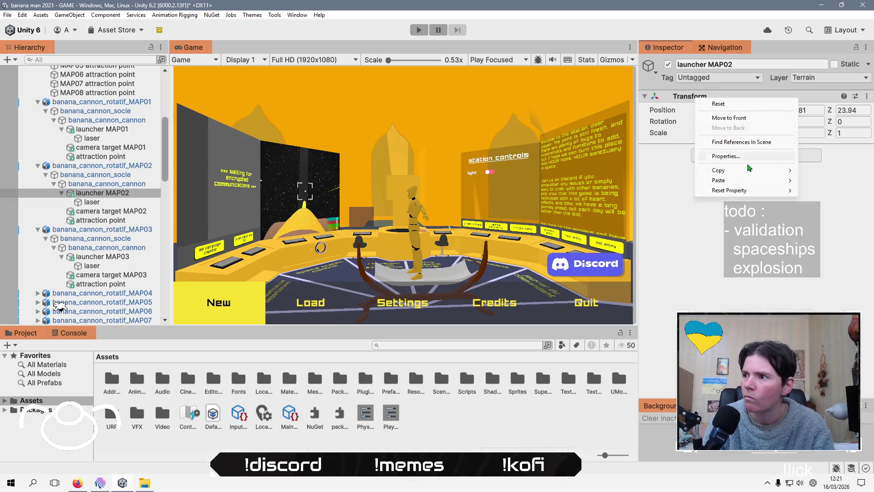
mouse_move(728, 180)
left_click(643, 239)
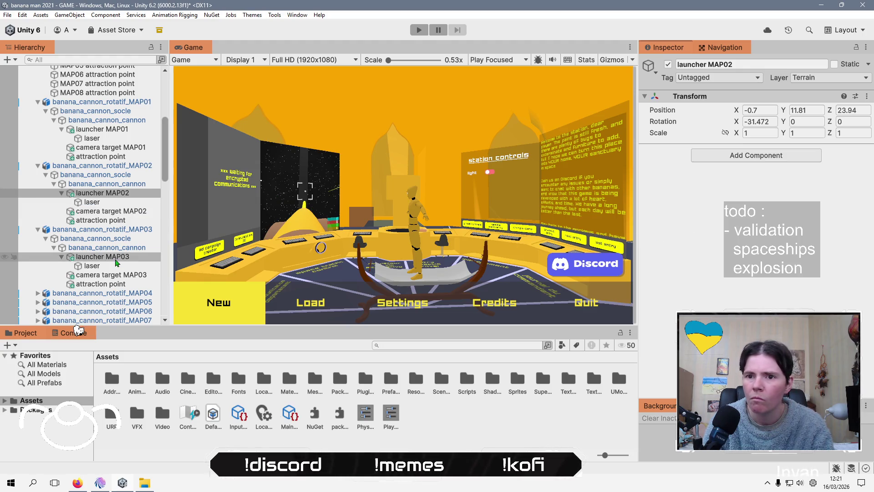
Paste the same Transform values onto launcher MAP03.
left_click(115, 257)
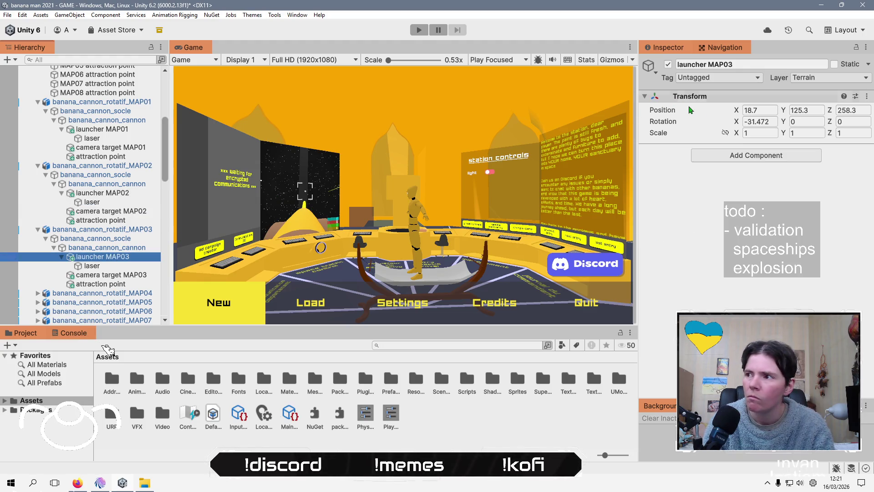
right_click(710, 97)
mouse_move(753, 182)
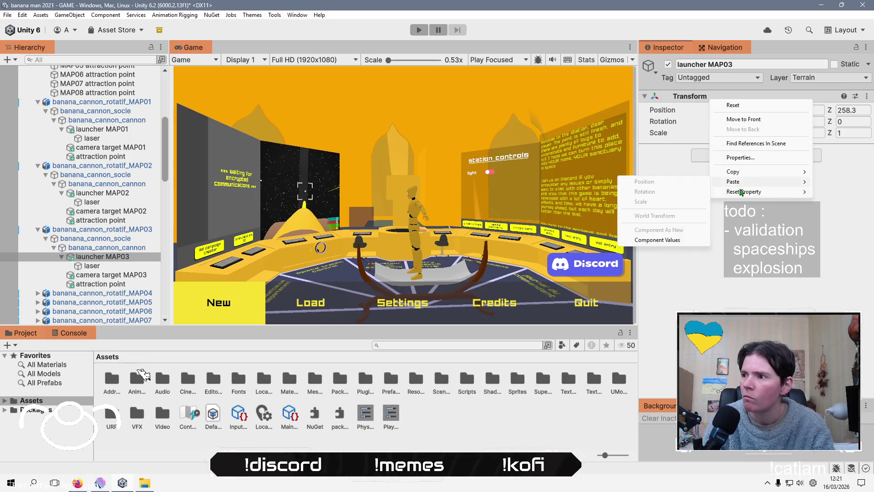
left_click(661, 240)
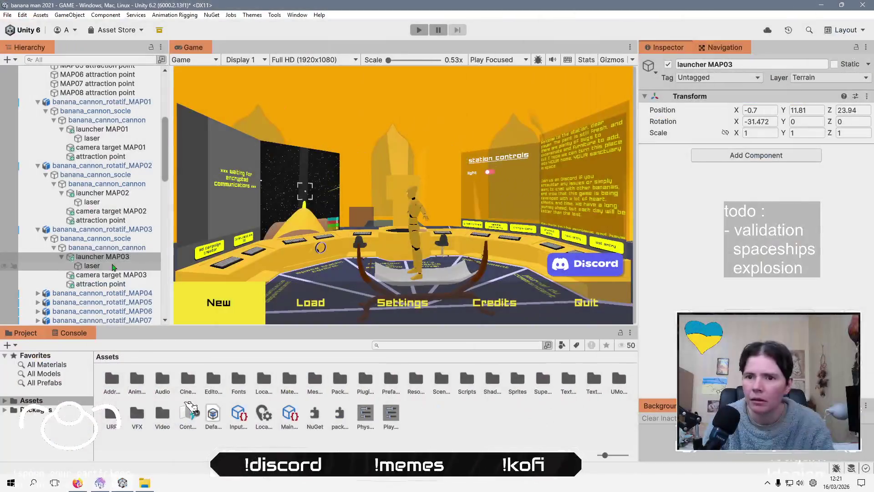
left_click(120, 258)
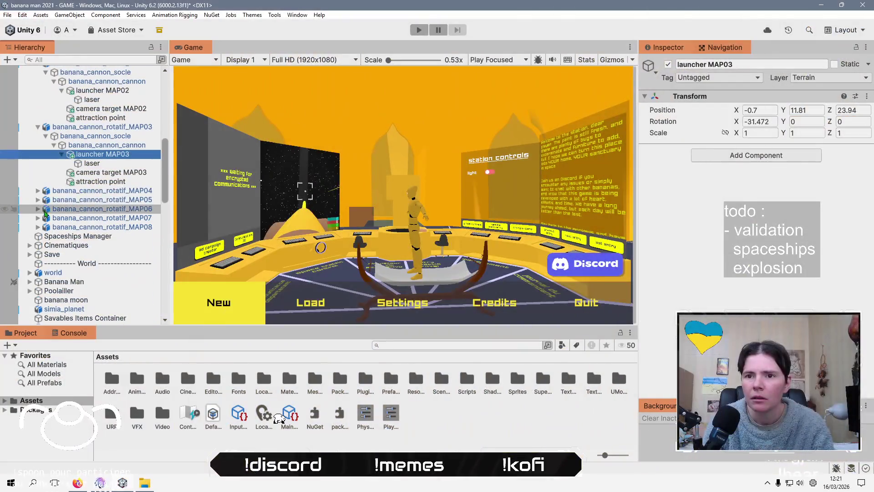
left_click(37, 191)
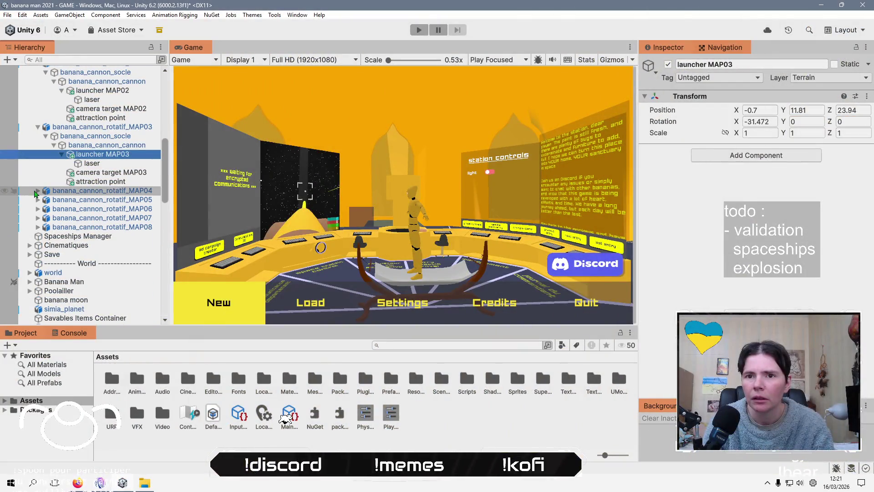
Paste the copied Transform onto launcher MAP04 and activate its laser.
left_click(46, 199)
left_click(54, 208)
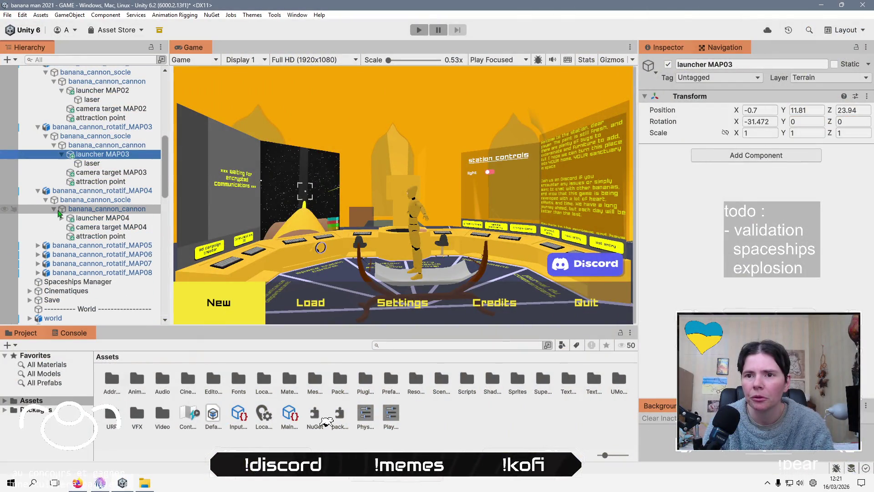
left_click(109, 218)
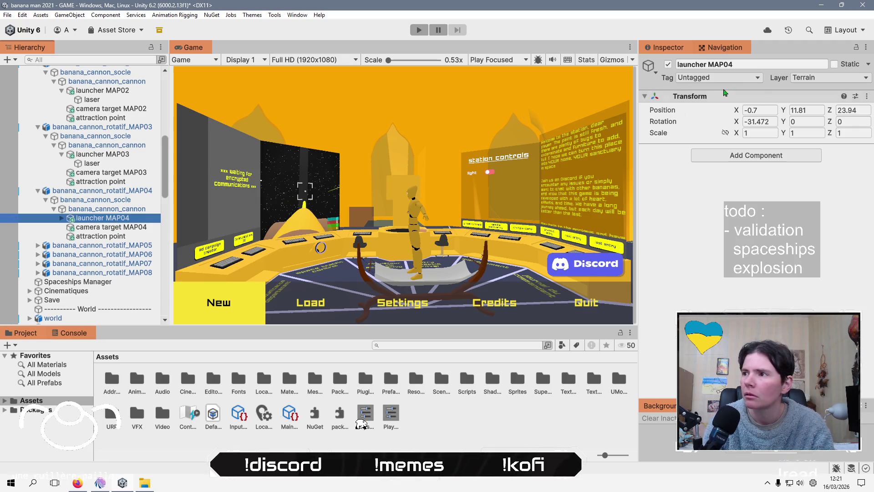
right_click(703, 96)
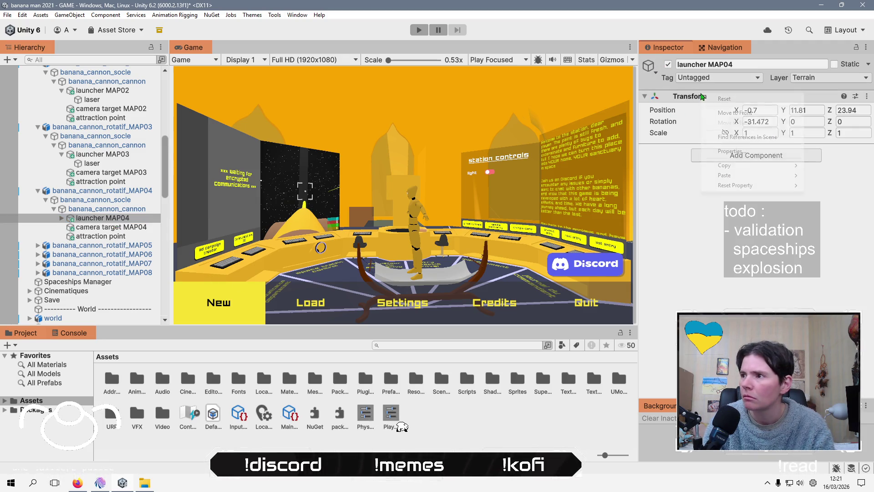
mouse_move(728, 175)
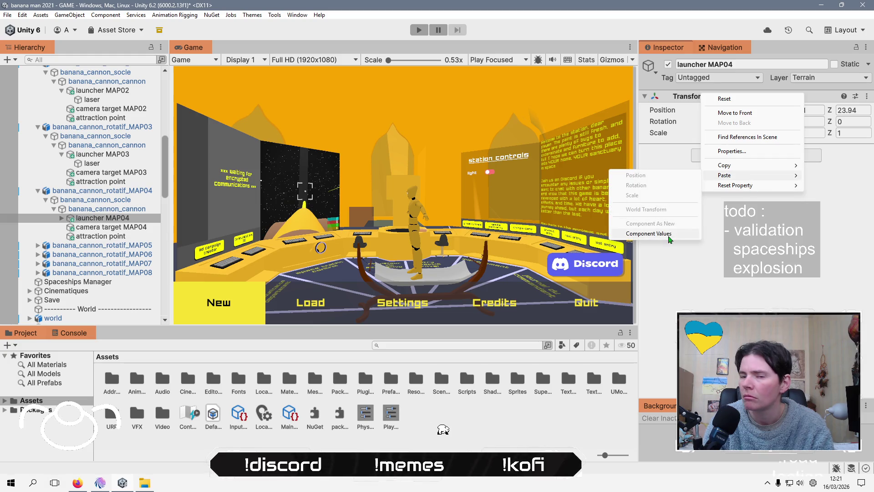
left_click(673, 233)
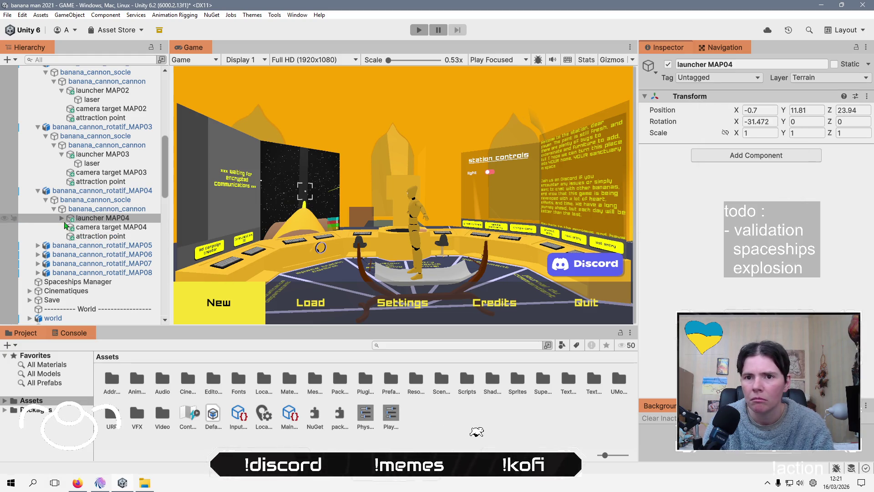
left_click(62, 218)
left_click(88, 227)
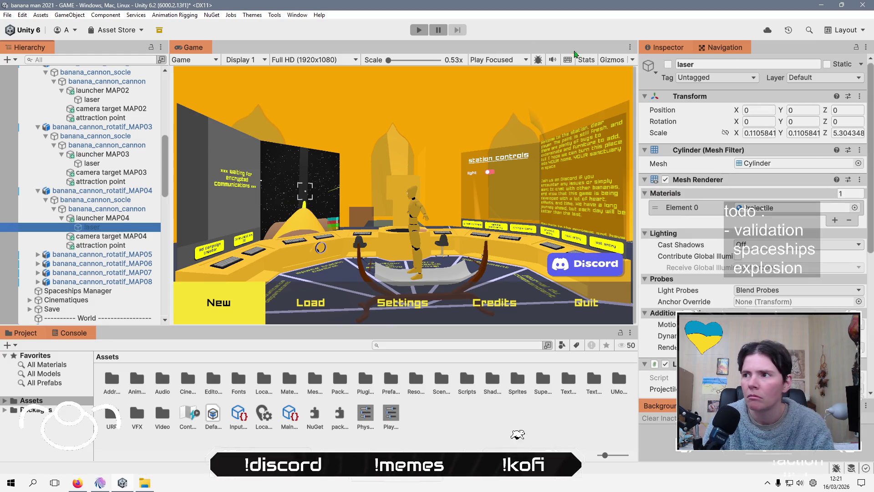
left_click(668, 68)
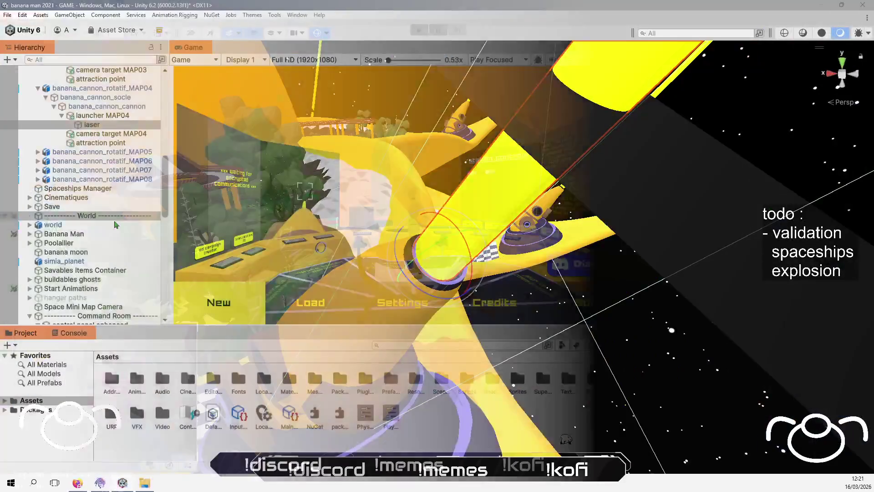
Paste the copied Transform onto launcher MAP05 and enable its laser.
scroll(91, 182, "down", 5)
left_click(34, 155)
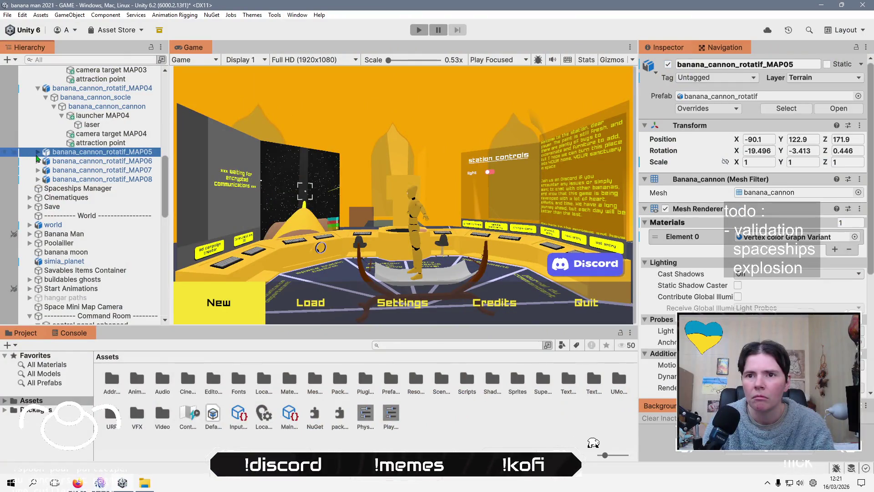
left_click(38, 152)
left_click(95, 181)
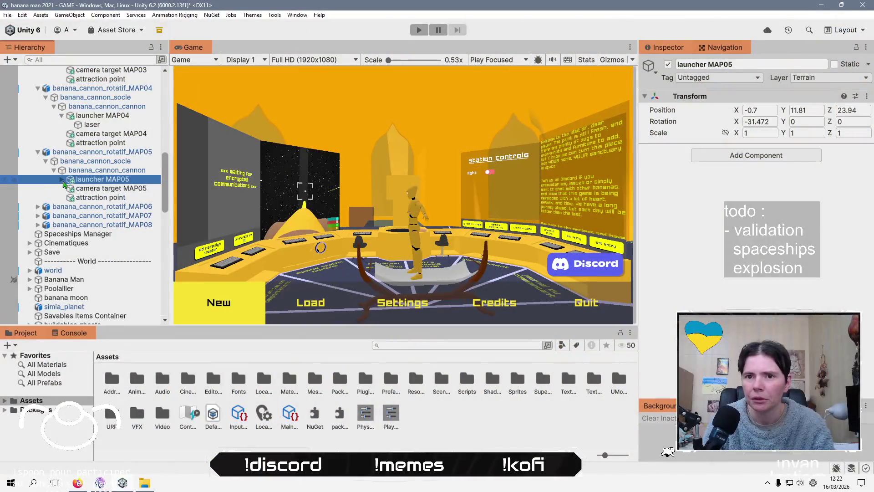
left_click(61, 179)
right_click(721, 91)
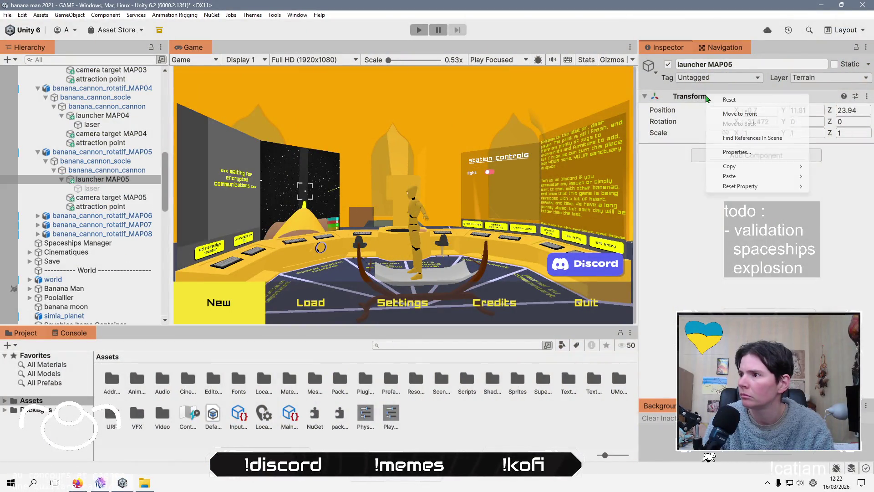
mouse_move(747, 177)
left_click(666, 234)
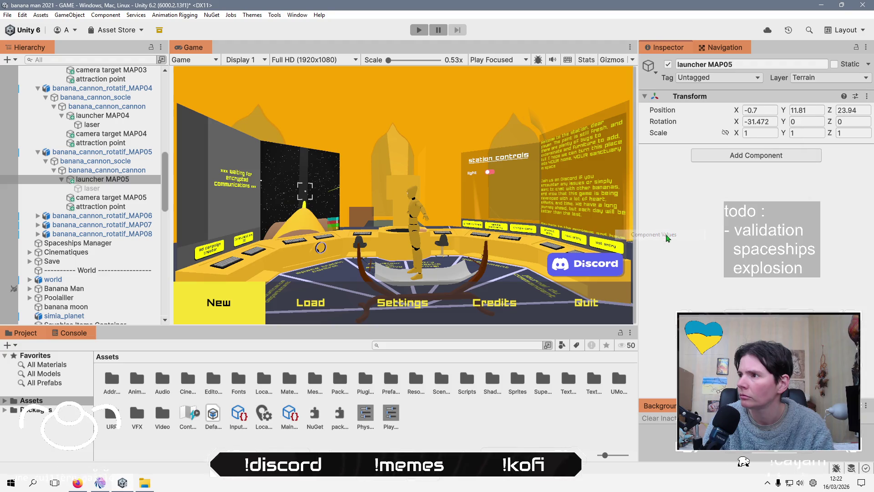
left_click(83, 189)
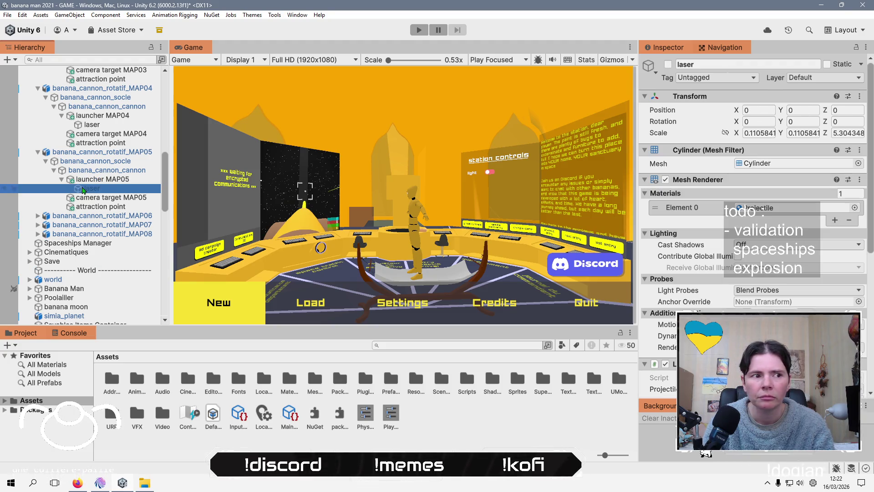
left_click(668, 65)
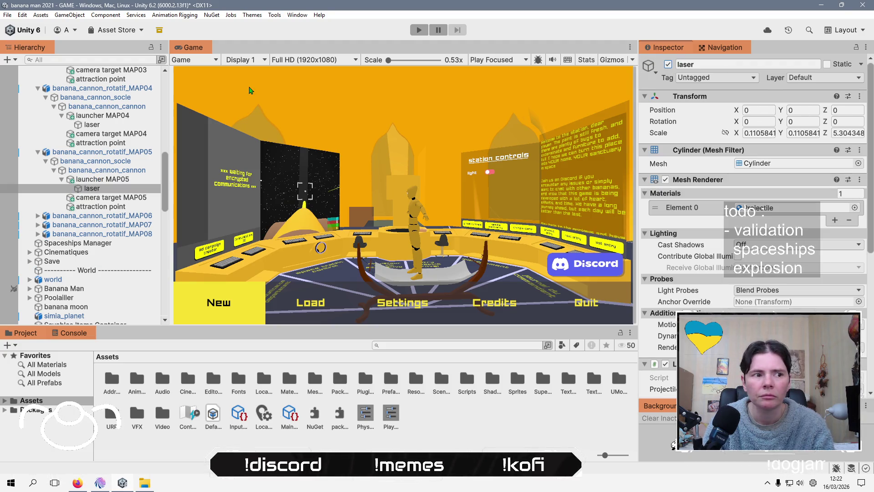
Paste the copied Transform onto launcher MAP06 and enable its laser.
left_click(38, 215)
left_click(45, 225)
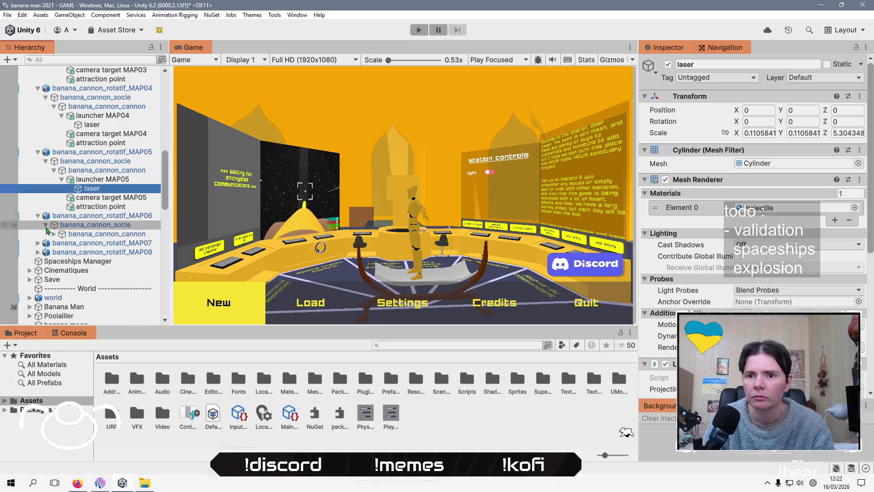
left_click(54, 234)
left_click(62, 243)
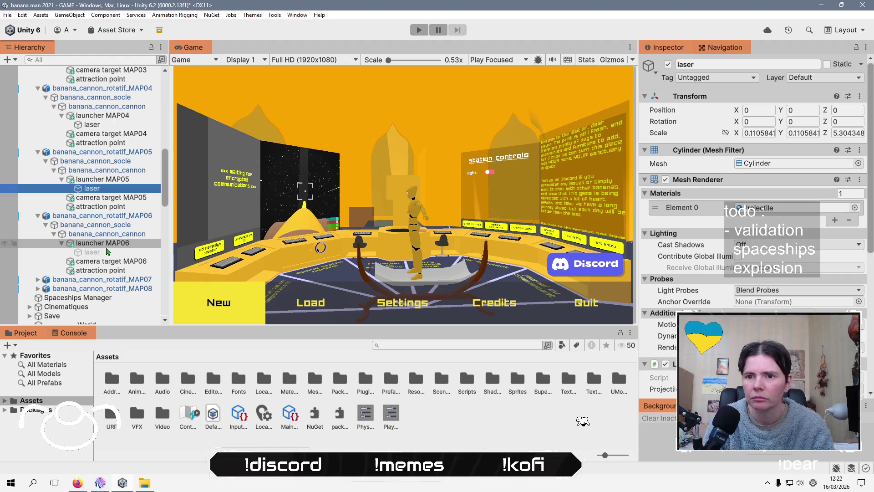
left_click(105, 243)
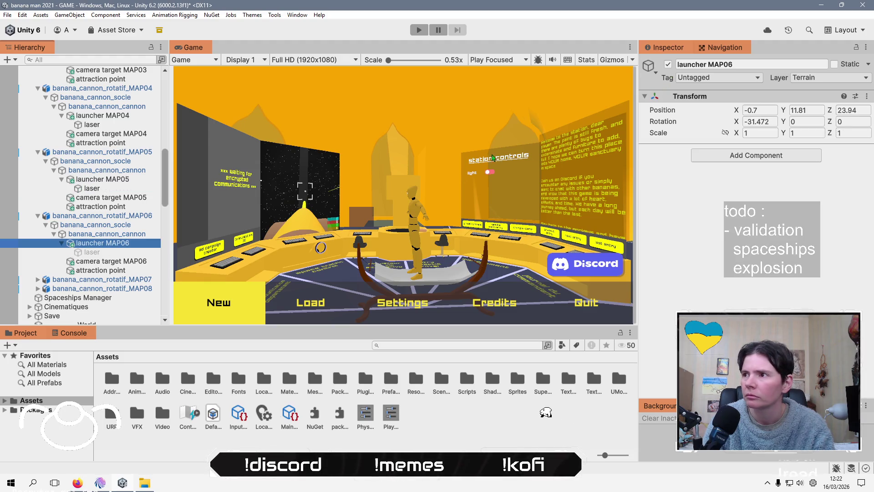
right_click(720, 97)
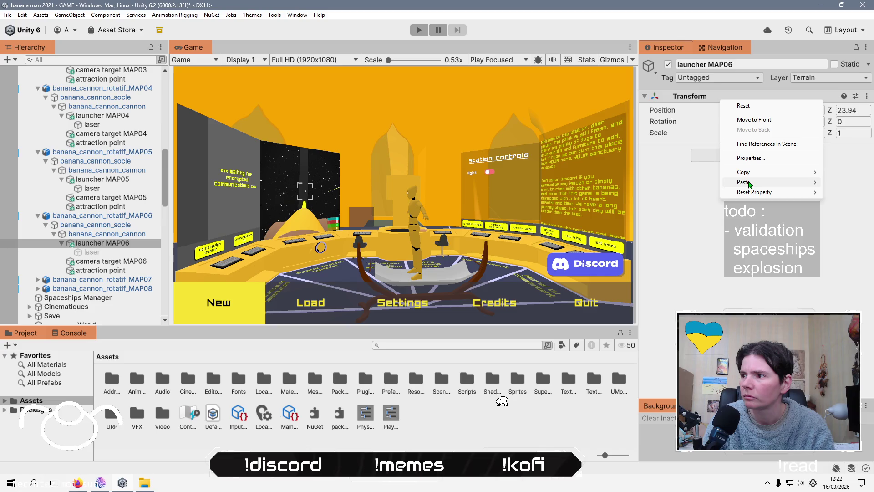
mouse_move(765, 191)
left_click(667, 241)
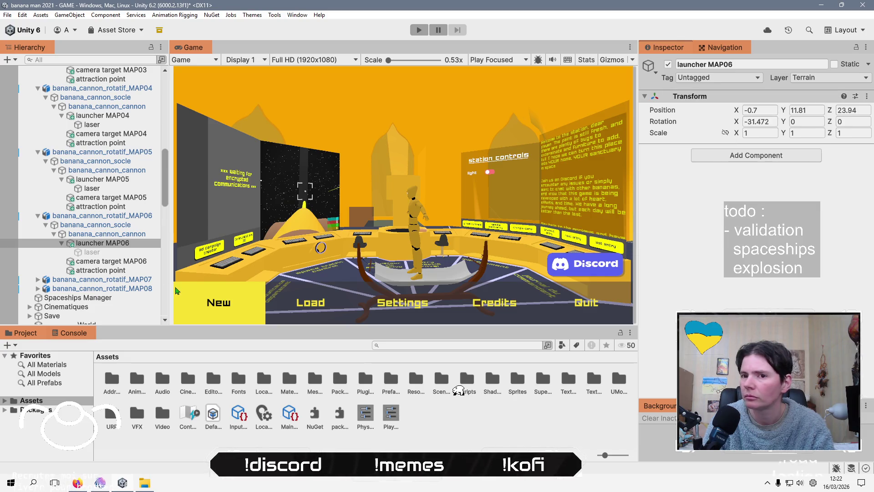
left_click(98, 253)
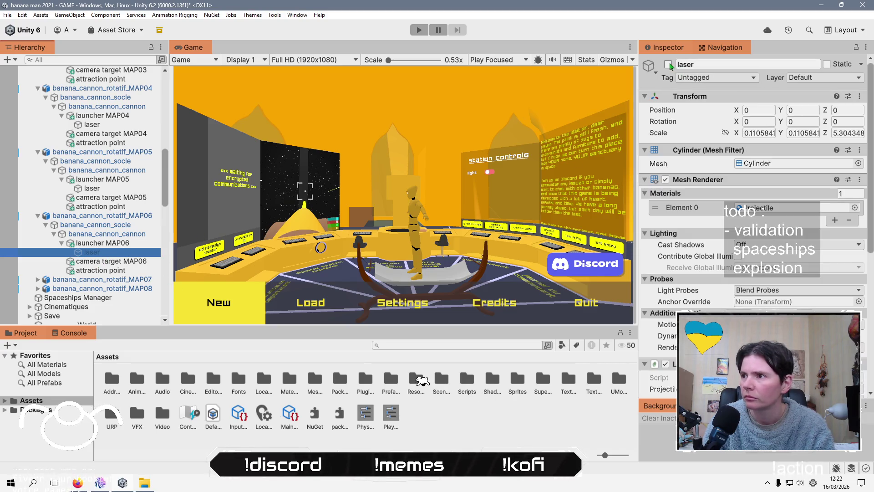
left_click(668, 64)
Paste the copied Transform onto launcher MAP07 and select its laser.
scroll(69, 205, "down", 3)
left_click(38, 178)
left_click(53, 195)
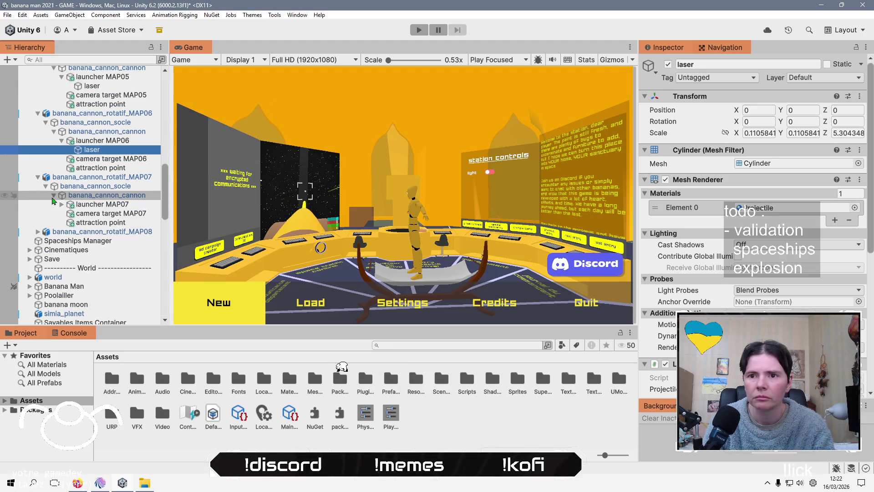
left_click(62, 204)
left_click(93, 205)
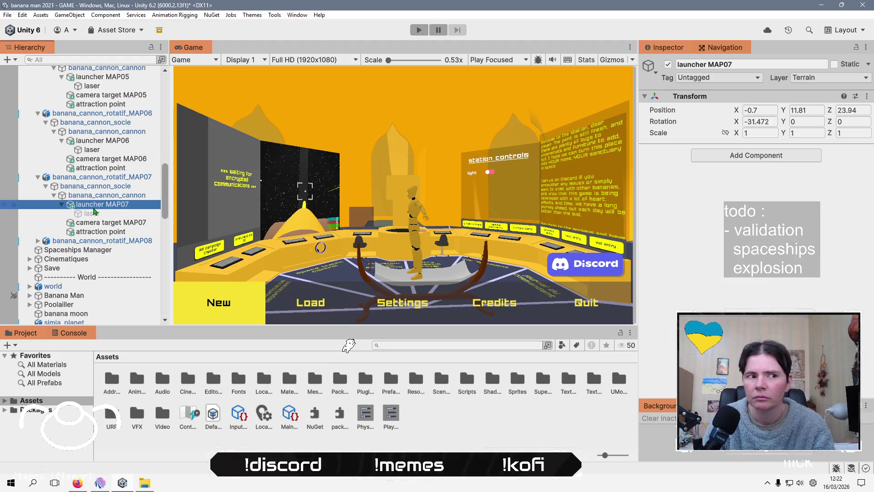
right_click(709, 97)
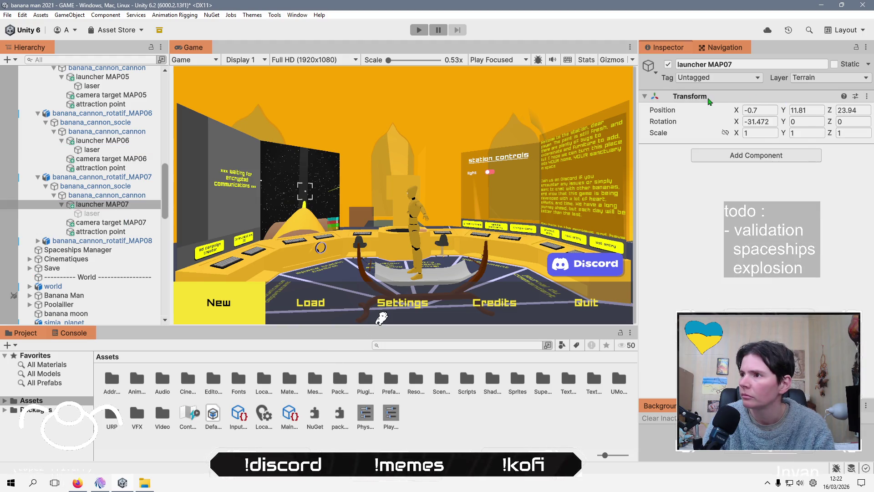
mouse_move(740, 185)
left_click(667, 237)
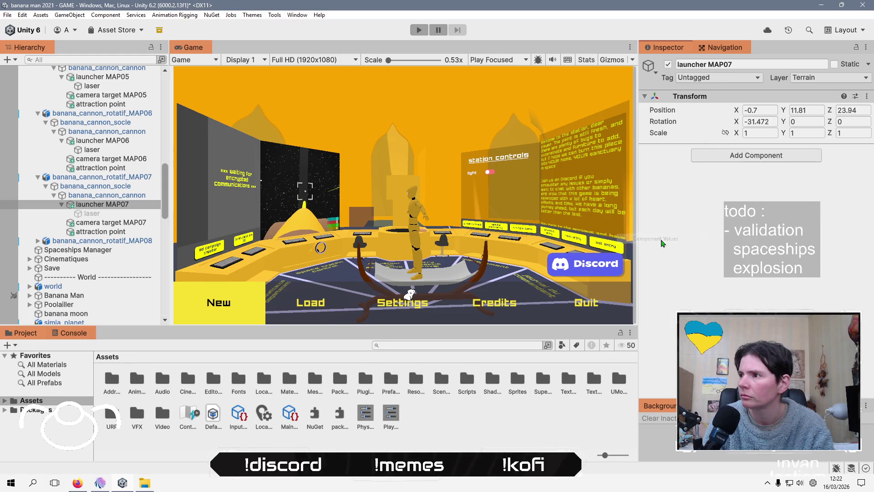
left_click(109, 213)
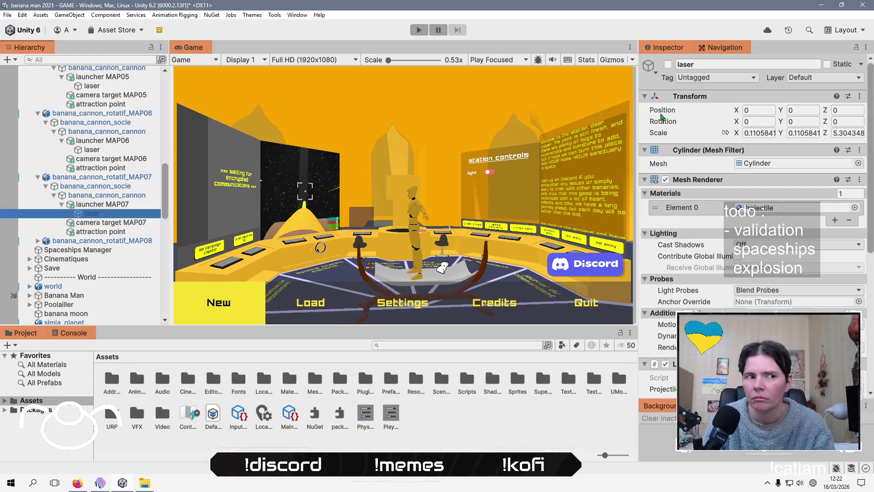
Paste the copied Transform onto launcher MAP08 and select its laser.
left_click(91, 240)
left_click(37, 241)
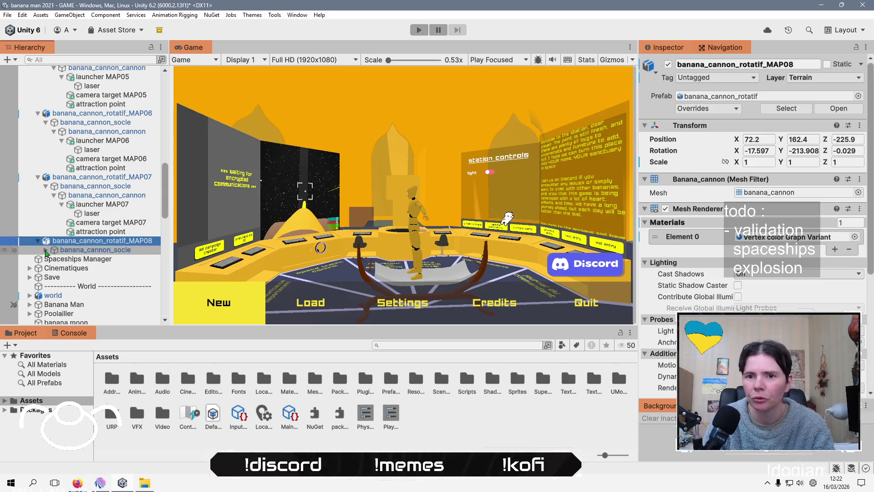
left_click(46, 250)
left_click(53, 259)
left_click(76, 269)
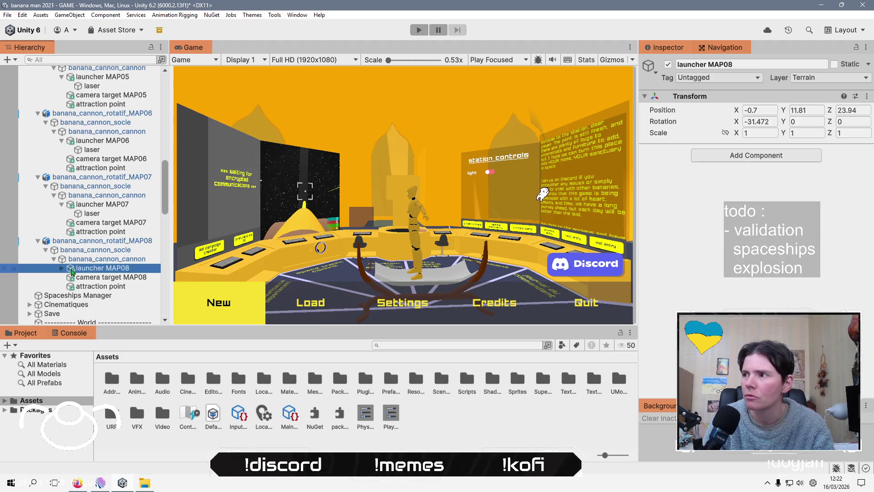
right_click(708, 98)
mouse_move(741, 182)
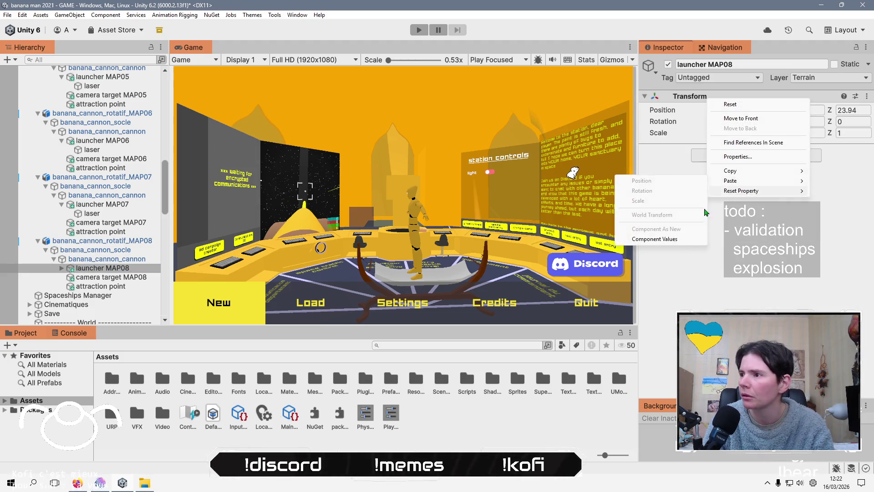
left_click(685, 238)
left_click(61, 268)
left_click(91, 277)
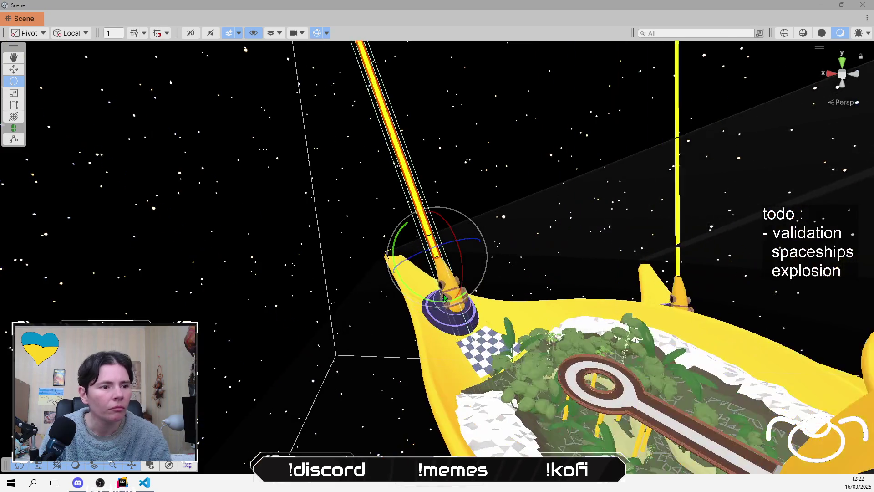
Orbit the Scene view around the MAP08 cannon to inspect its laser beam.
left_click_drag(447, 293, 710, 168)
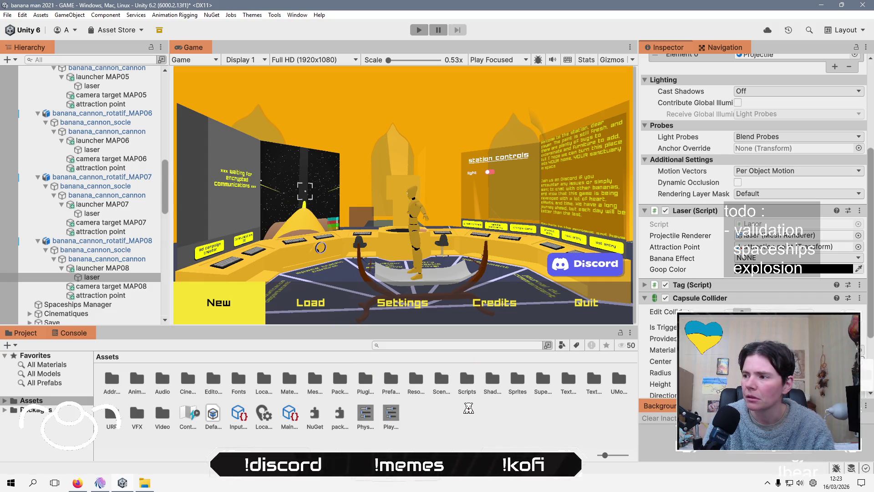
Select and frame the lasers under launchers MAP01, MAP02 and MAP03 in the Scene view.
scroll(122, 170, "up", 5)
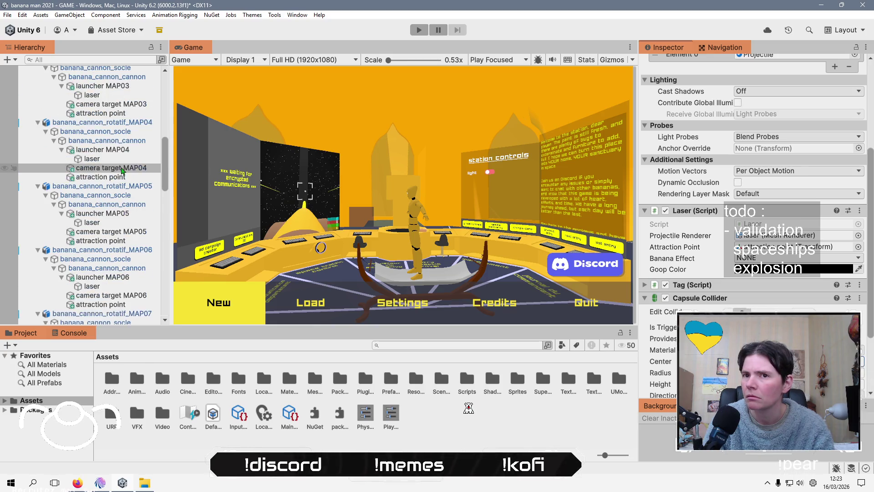
scroll(122, 170, "up", 9)
left_click(120, 208)
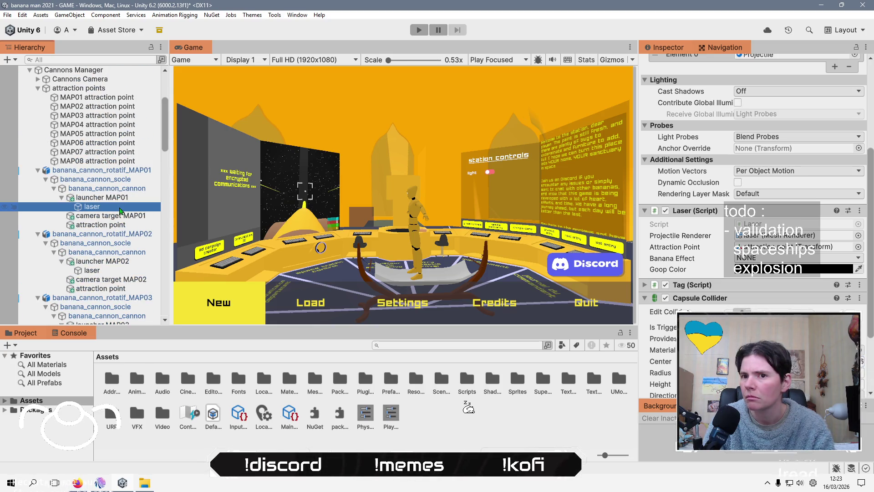
double_click(112, 209)
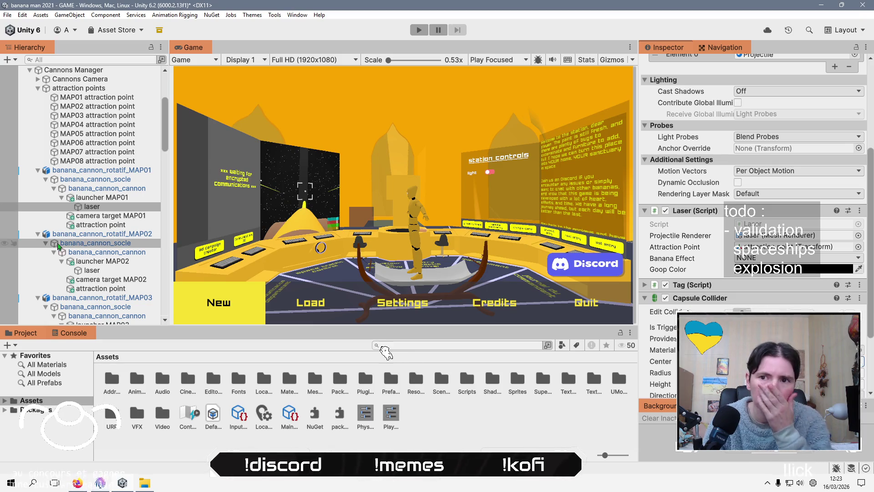
left_click(107, 271)
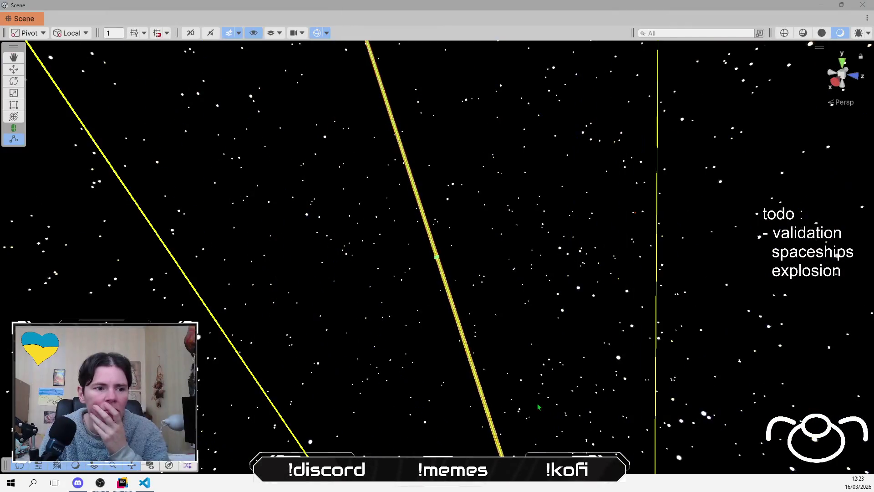
scroll(557, 186, "up", 10)
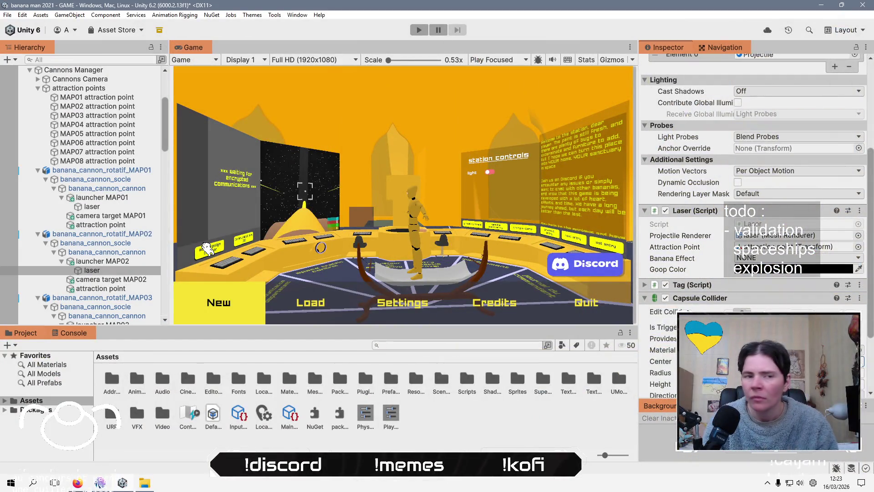
scroll(109, 283, "down", 3)
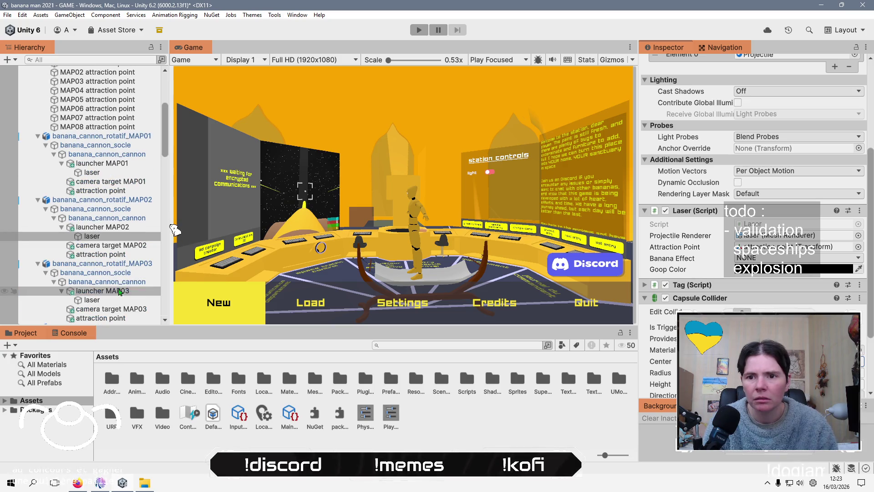
left_click(110, 300)
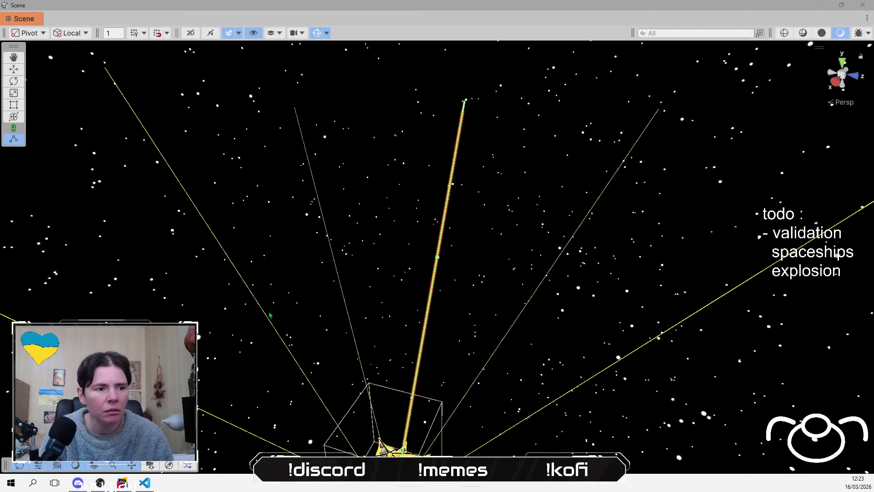
key("f")
Select the MAP04 cannon's laser and frame it in the Scene view.
scroll(546, 275, "up", 5)
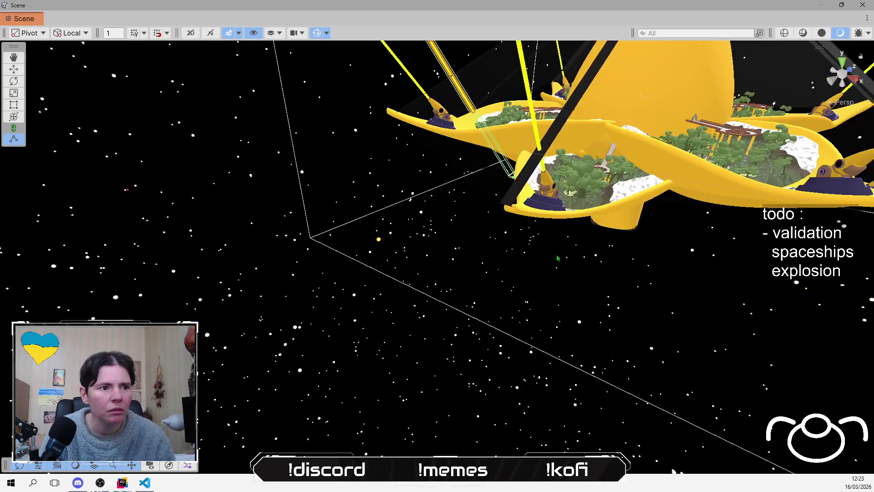
scroll(545, 275, "down", 8)
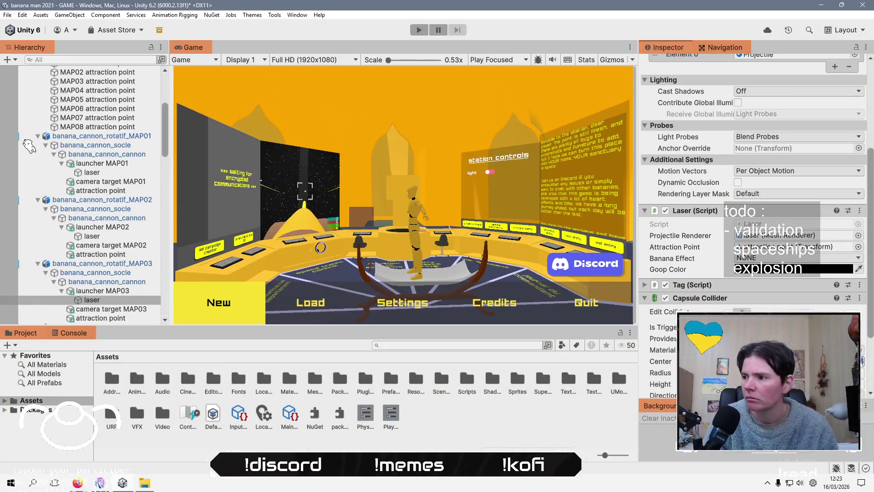
scroll(91, 228, "down", 3)
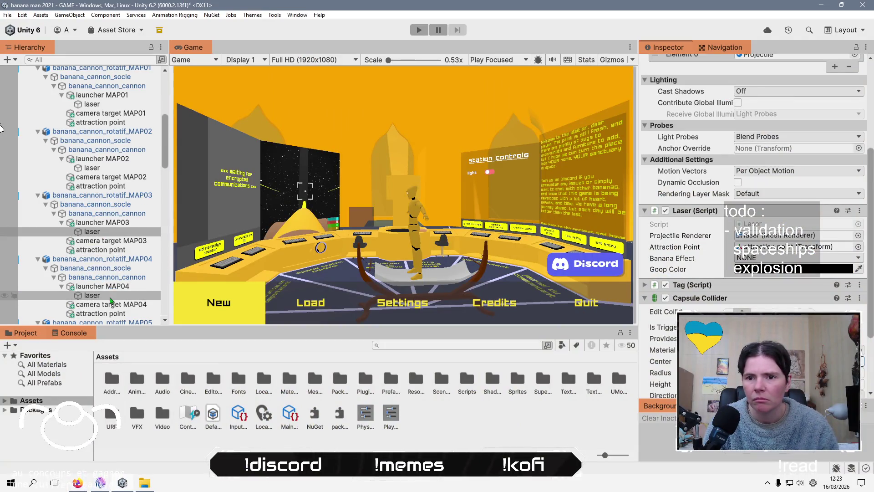
left_click(111, 296)
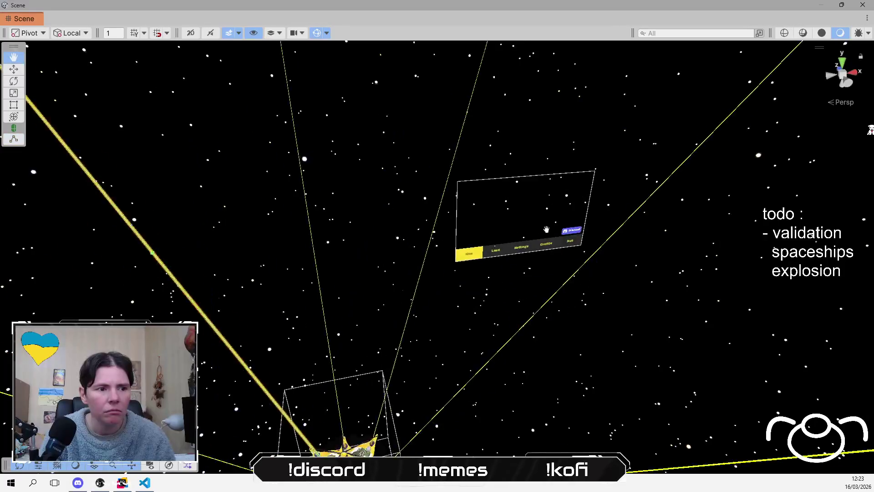
scroll(516, 300, "up", 5)
left_click_drag(517, 299, 555, 235)
key("f")
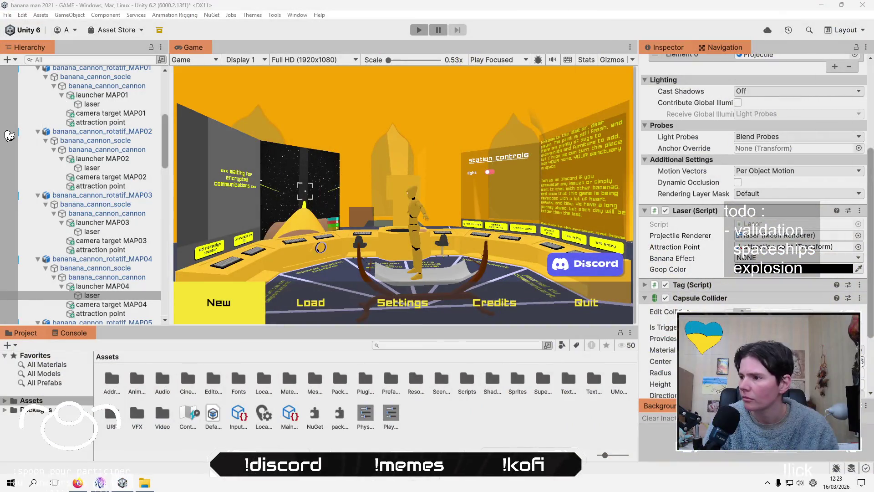
Frame the MAP07 laser, then take a close look at the MAP08 laser turret.
scroll(121, 273, "down", 5)
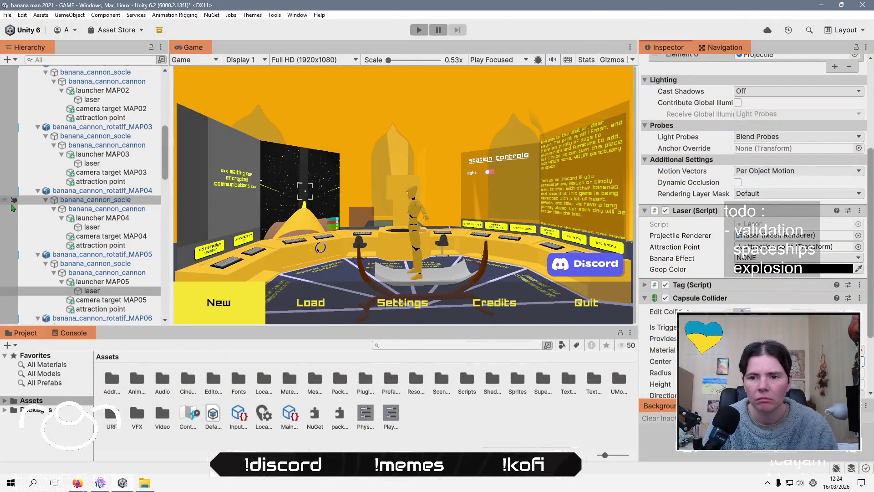
scroll(123, 220, "down", 5)
left_click(102, 280)
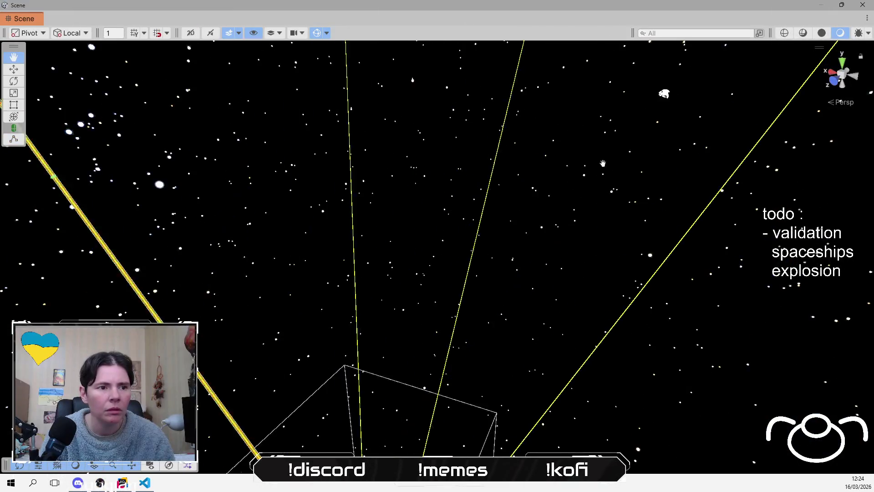
key("f")
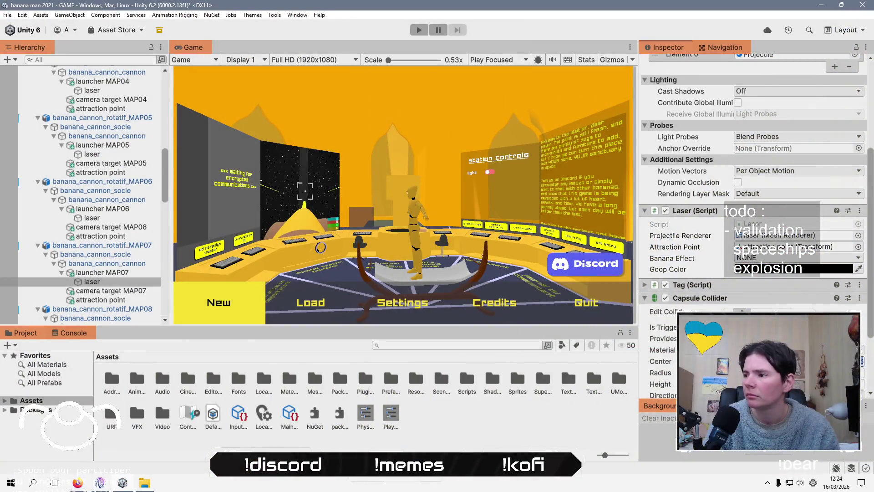
scroll(108, 273, "down", 2)
left_click(108, 277)
key("f")
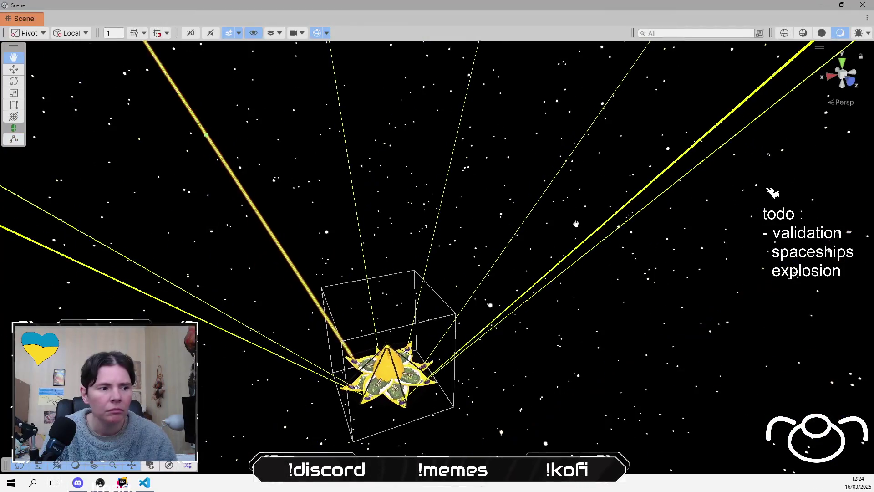
scroll(489, 227, "up", 10)
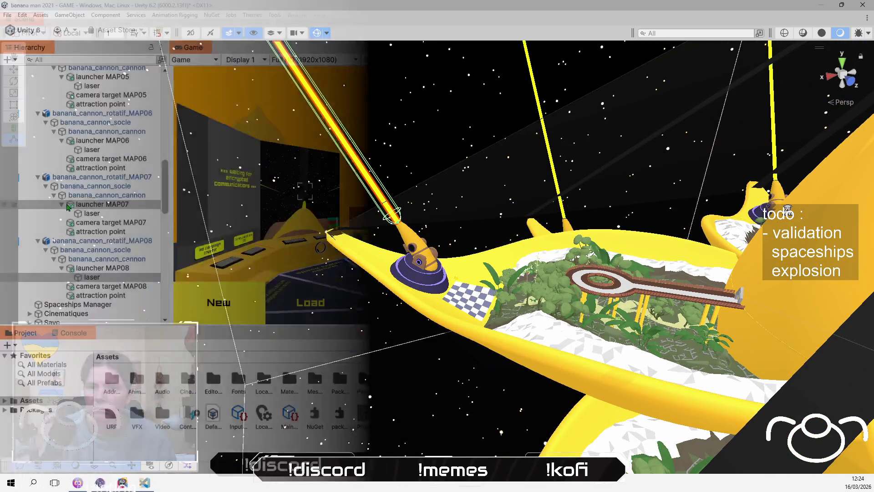
Add the lasers from MAP07 back to MAP01 to the Hierarchy selection.
left_click(92, 213, "ctrl")
left_click(92, 150, "ctrl")
left_click(91, 86, "ctrl")
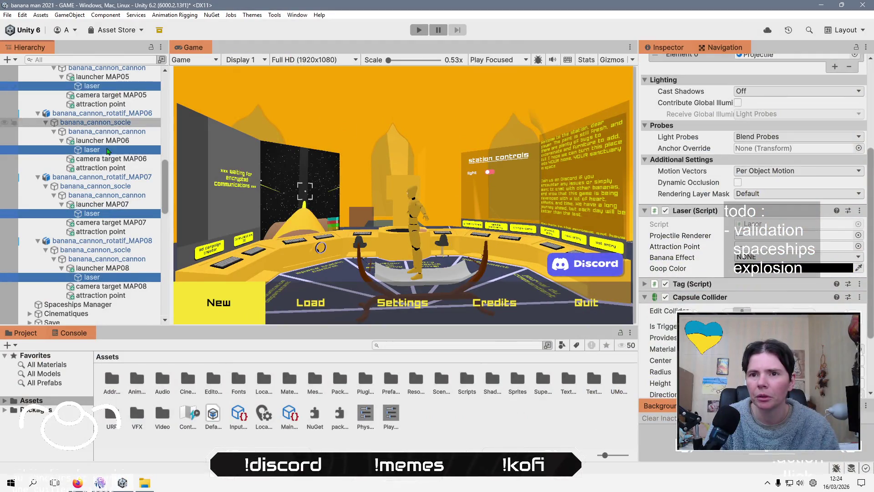
scroll(108, 150, "up", 6)
left_click(110, 192, "ctrl")
left_click(114, 130, "ctrl")
scroll(115, 132, "up", 3)
left_click(114, 130, "ctrl")
scroll(114, 137, "up", 5)
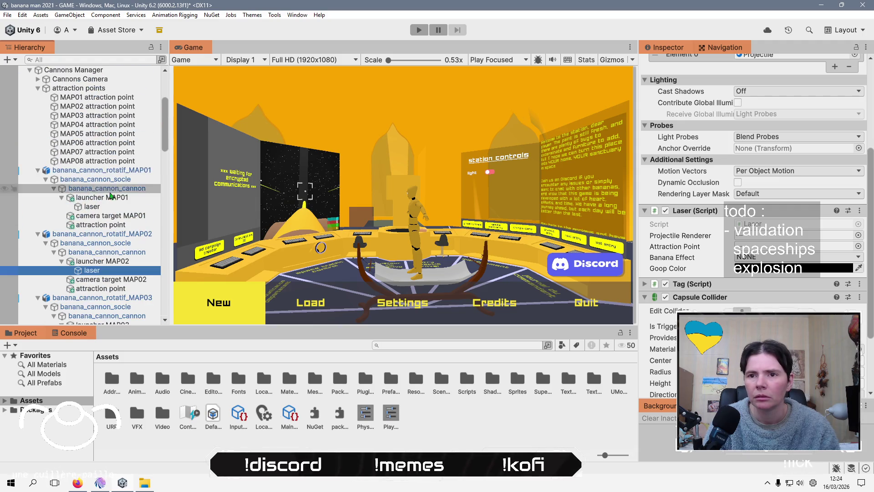
left_click(113, 207, "ctrl")
scroll(105, 214, "down", 15)
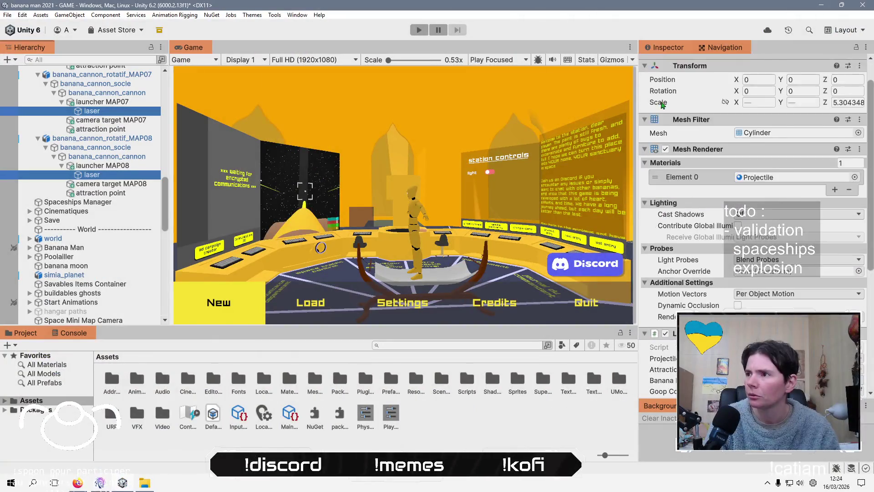
Deactivate all eight selected lasers, clear the selection and start Play mode.
left_click(668, 66)
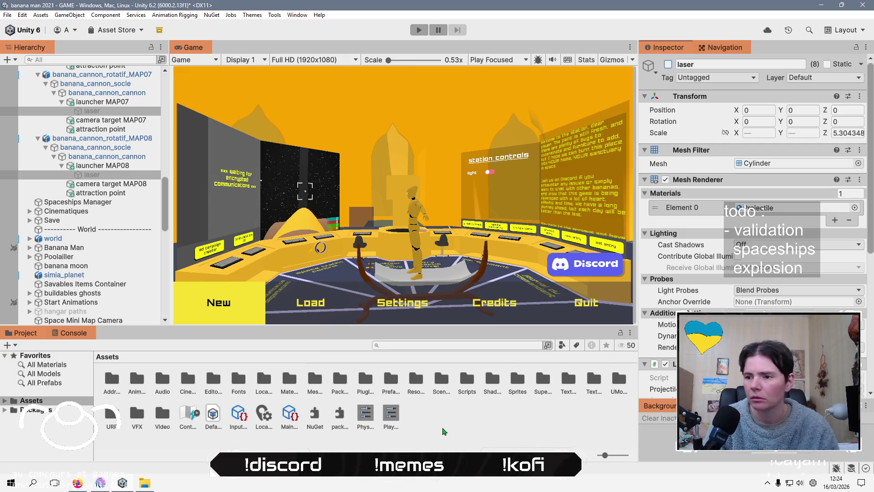
left_click(444, 431)
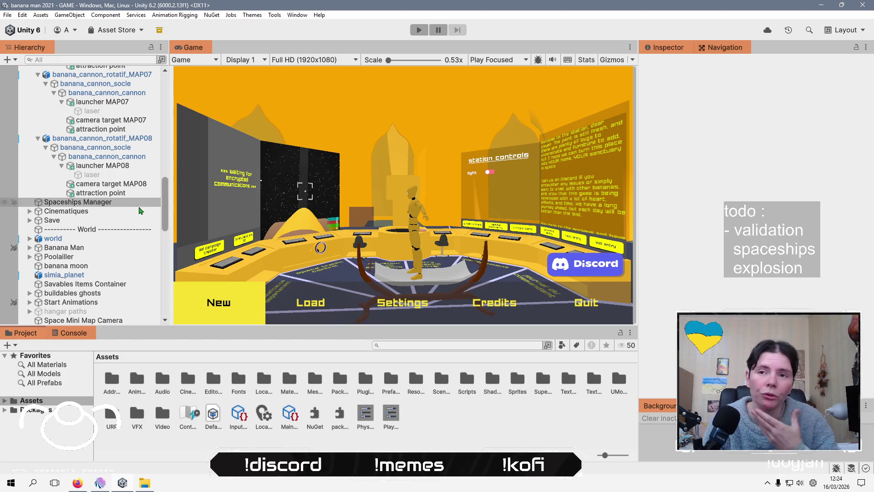
scroll(91, 205, "up", 15)
left_click(419, 29)
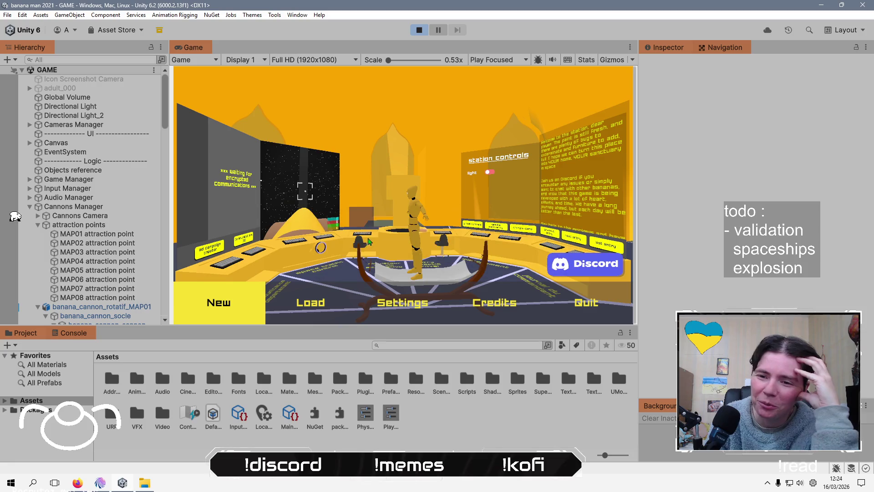
Check the stream chat, then load the 'new save' slot from the game's Load menu.
left_click(99, 485)
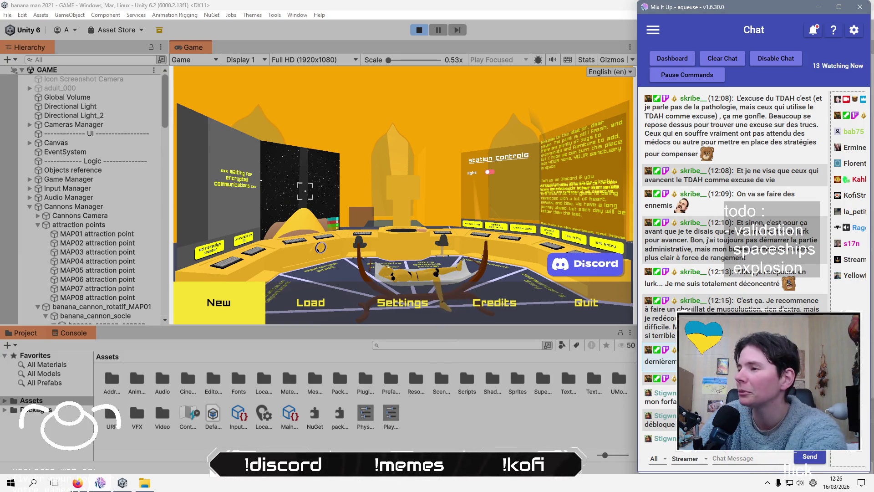
key("alt+Tab")
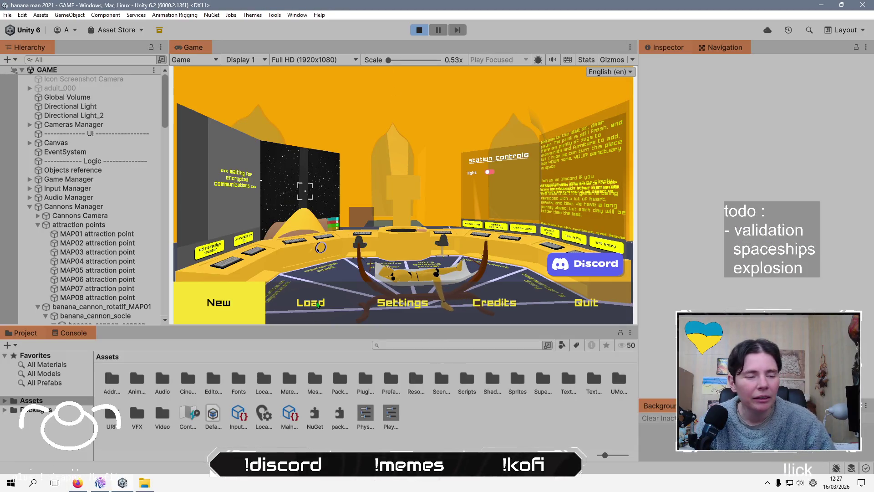
left_click(317, 304)
left_click(284, 99)
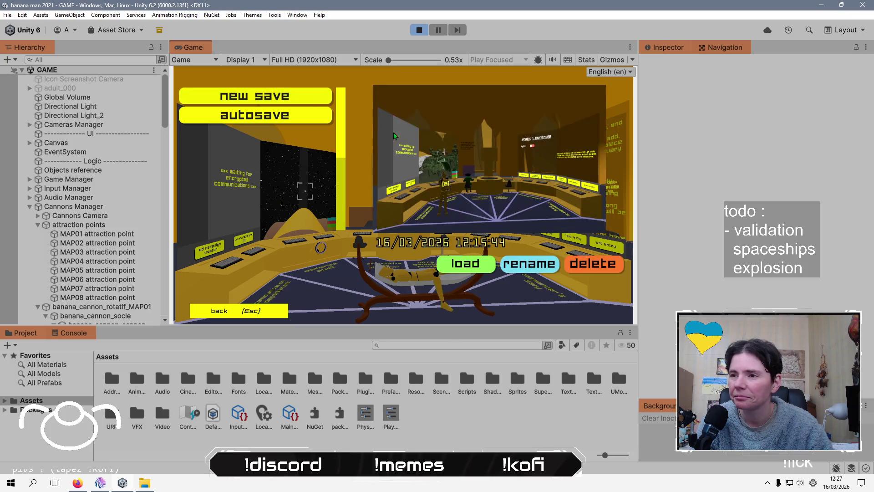
left_click(408, 264)
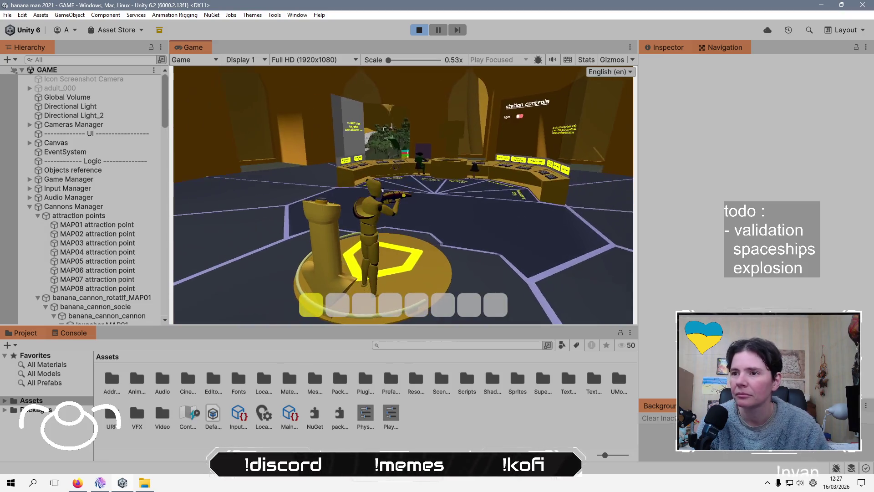
Walk to the banana plants and harvest bananas until reaching 55.
key("w")
key("s")
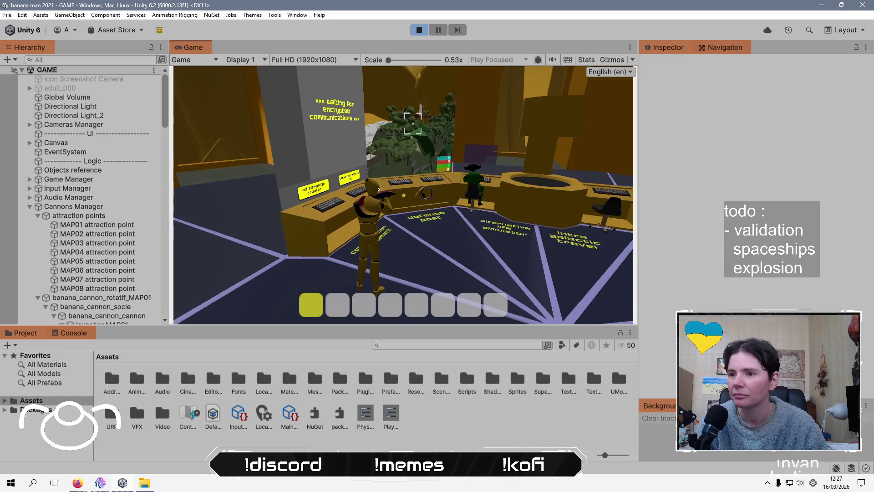
key("e")
key("w")
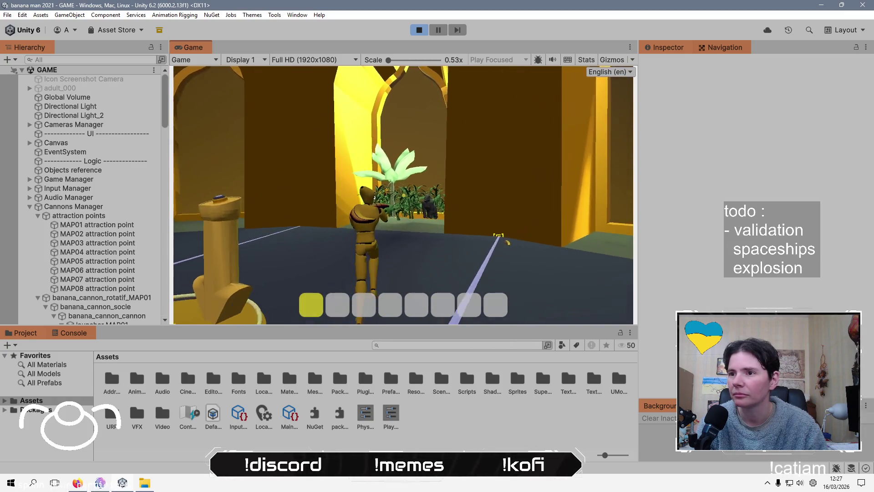
key("w")
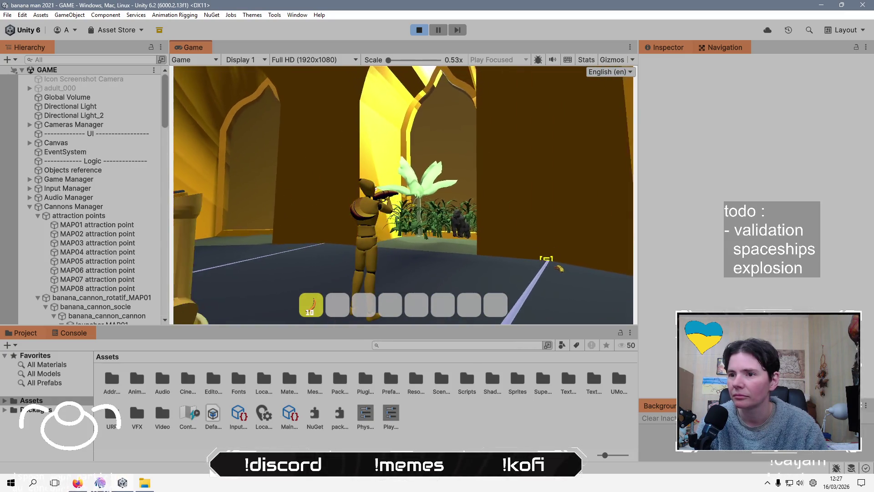
key("e")
key("w")
key("e")
key("e")
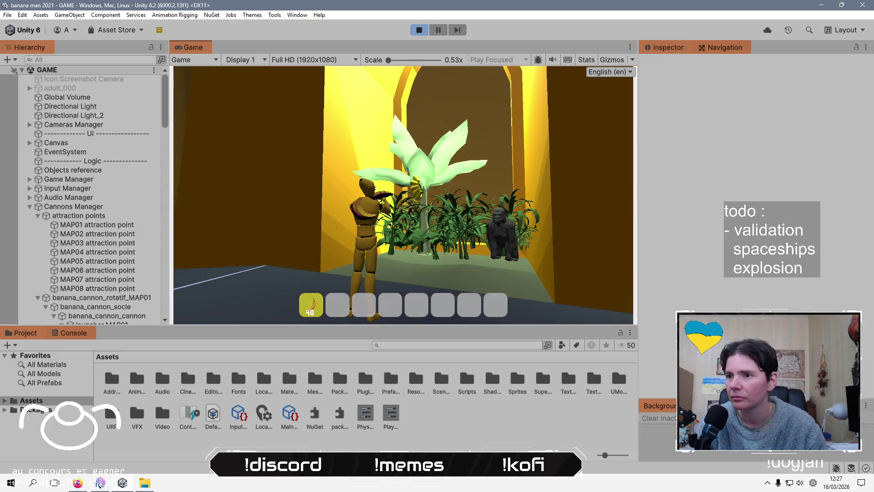
key("s")
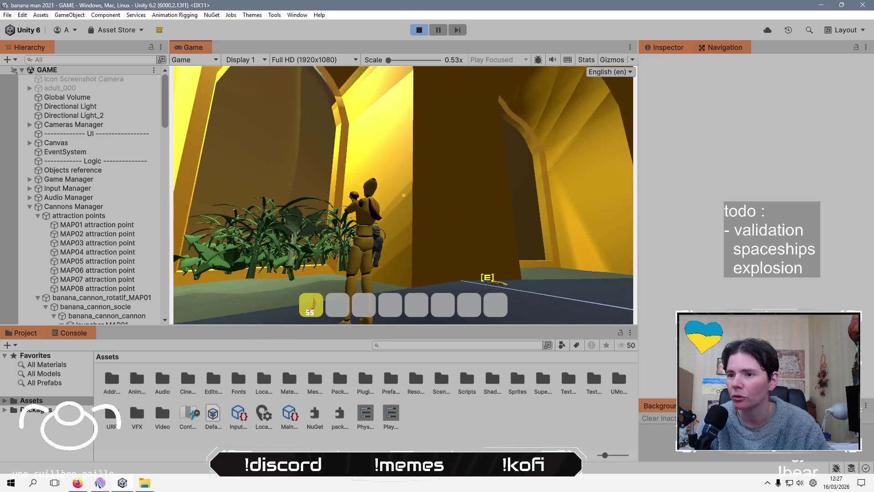
key("w")
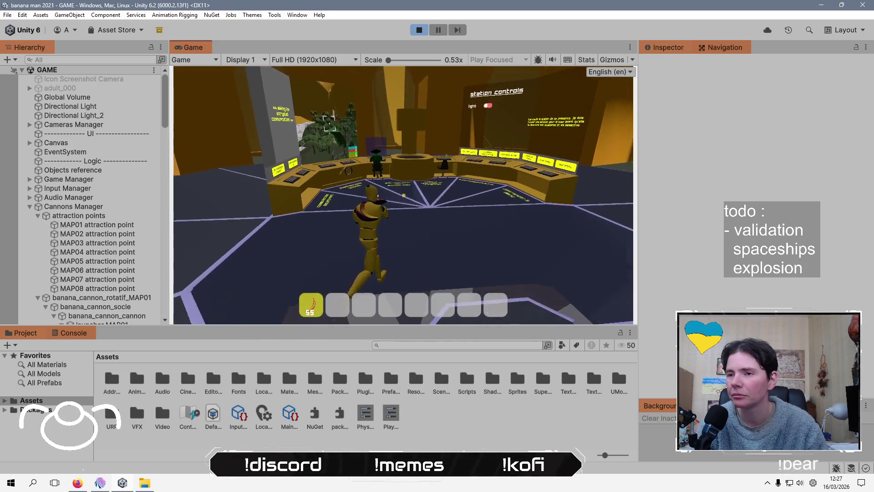
Overwrite the save slot with this progress, resume, and use the communications console.
key("Escape")
left_click(311, 303)
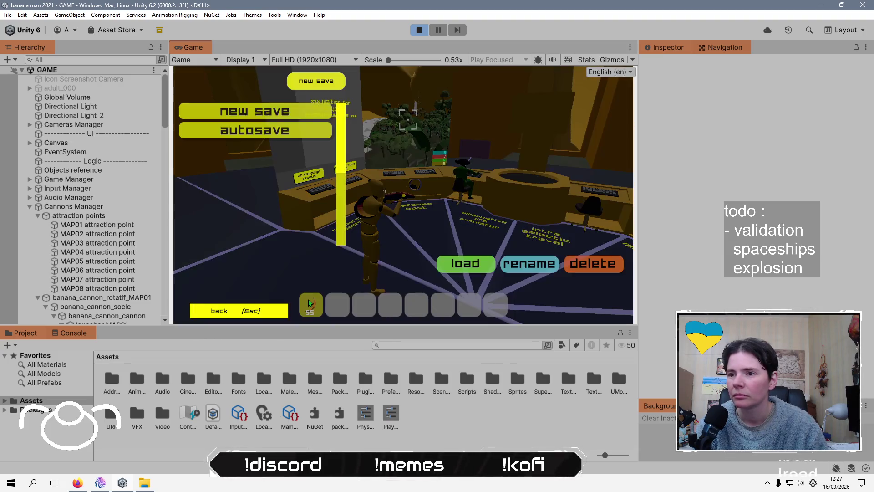
left_click(417, 263)
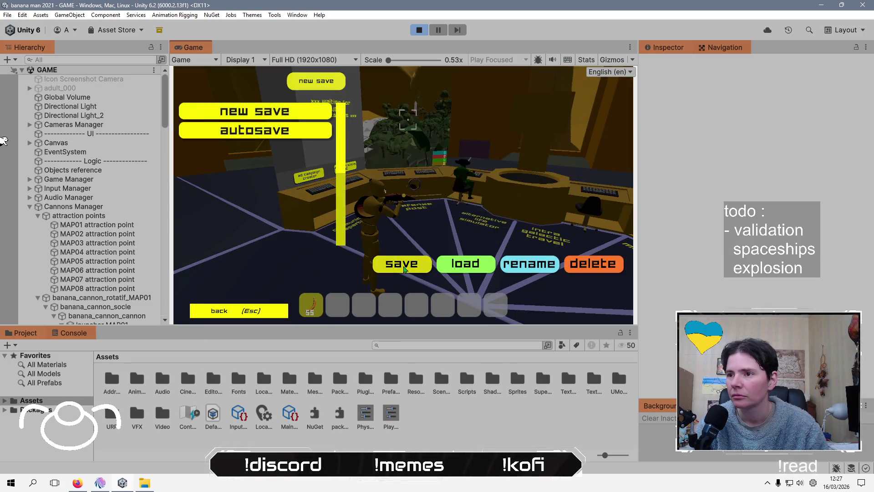
key("Escape")
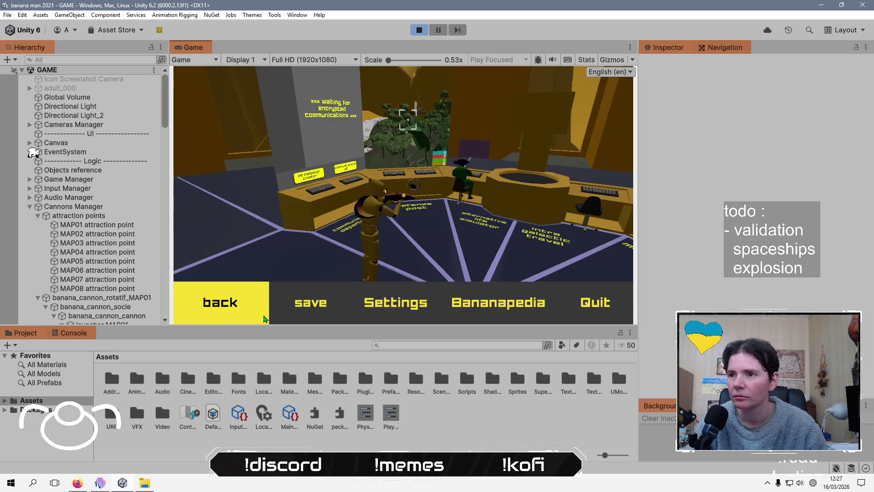
key("Escape")
key("w")
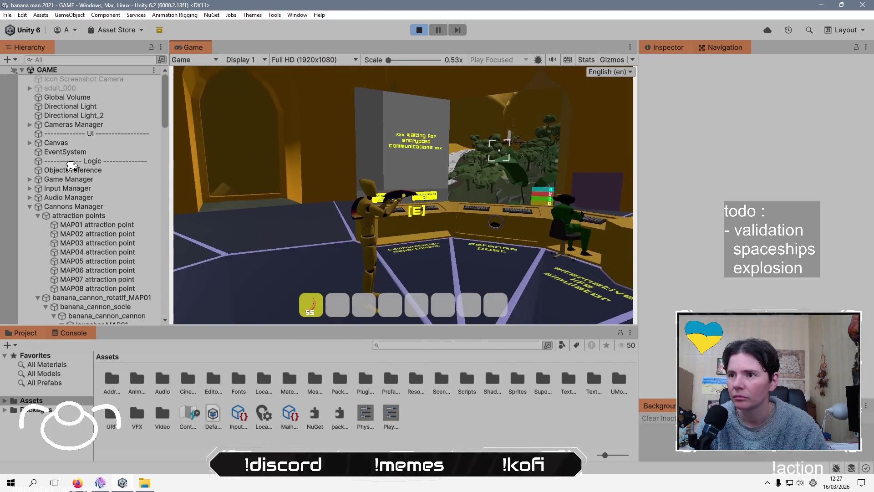
key("e")
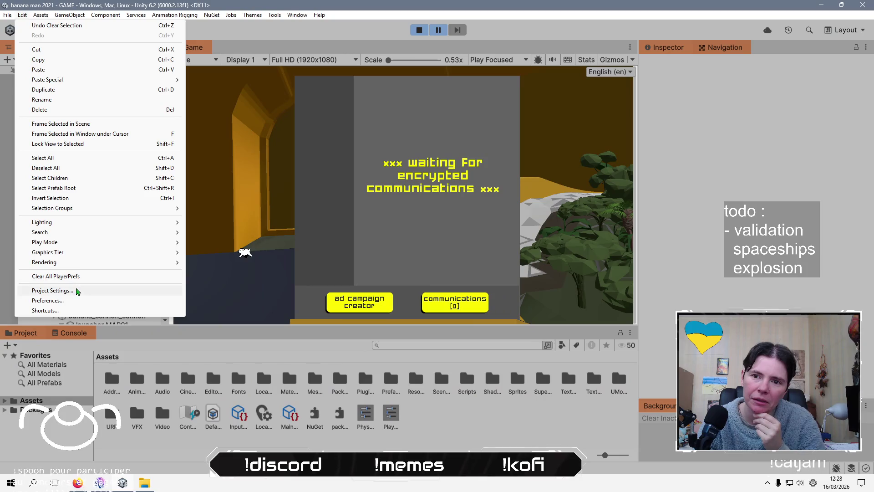
Open Project Settings and browse the Player, Physics 2D and Physics pages.
left_click(77, 291)
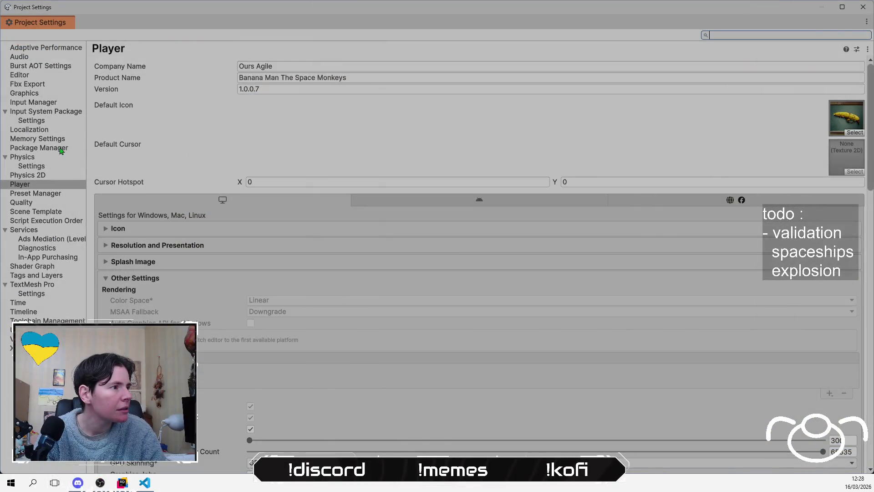
left_click(116, 278)
left_click(45, 175)
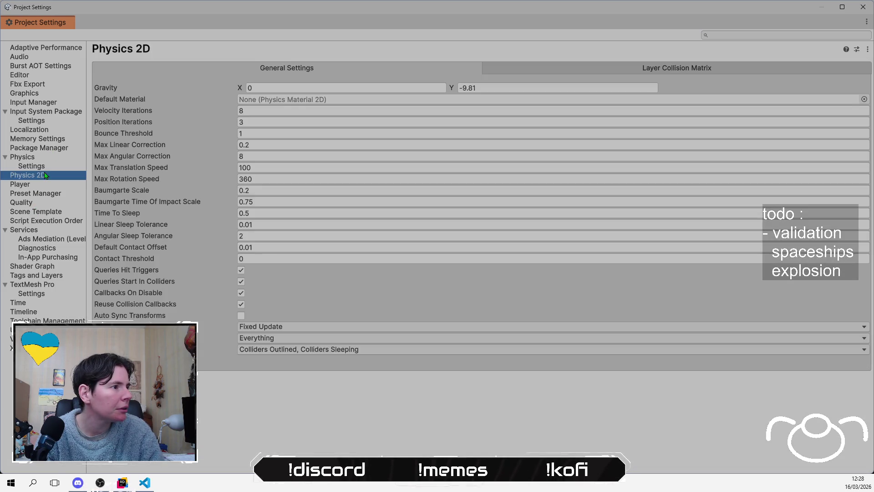
left_click(44, 157)
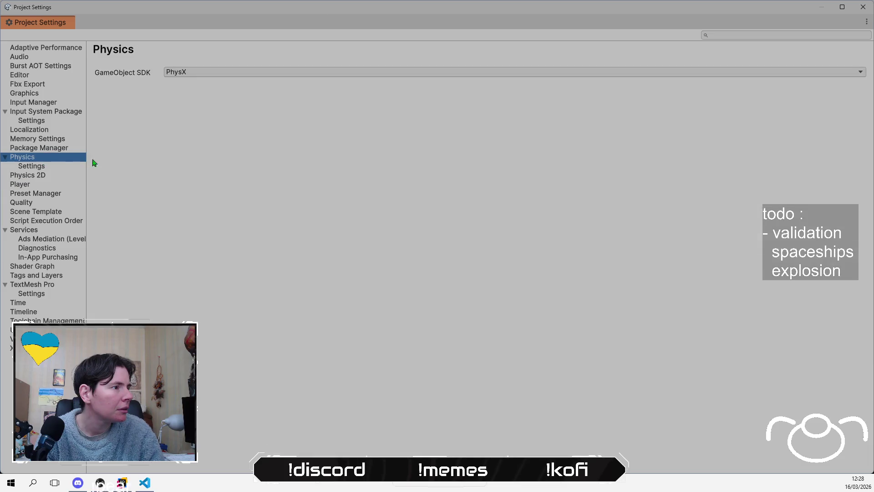
left_click(50, 169)
left_click(50, 158)
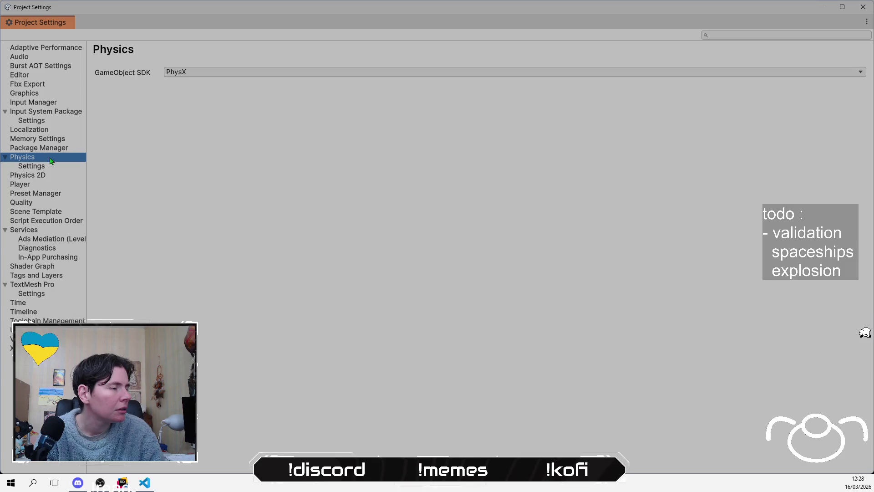
left_click(43, 185)
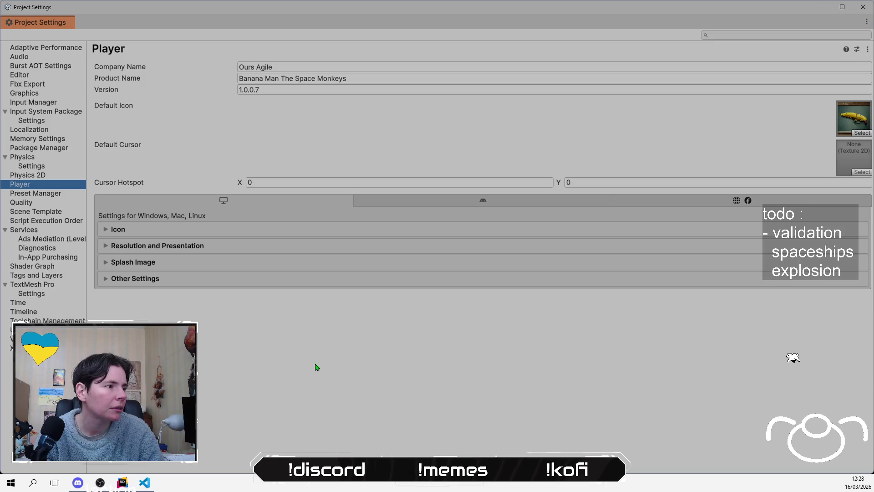
Collapse Services, revisit Physics 2D, then expand the 3D Physics Layer Collision Matrix.
left_click(5, 230)
left_click(33, 176)
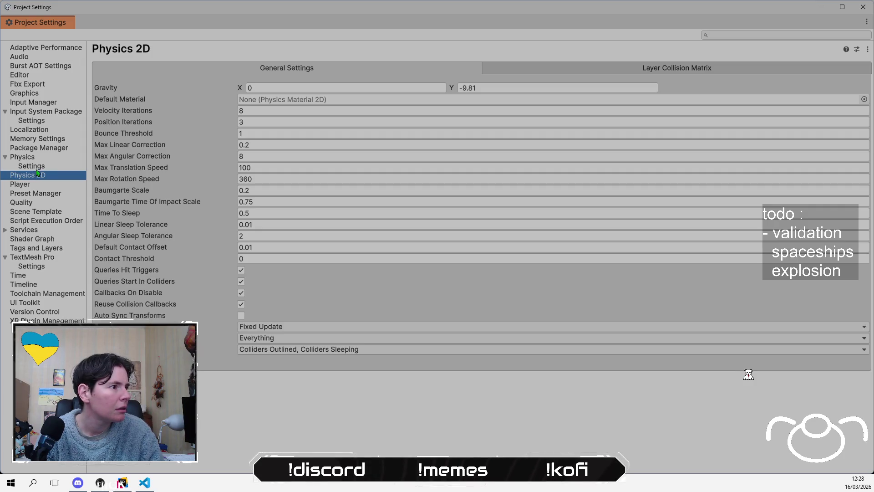
left_click(37, 166)
left_click(138, 99)
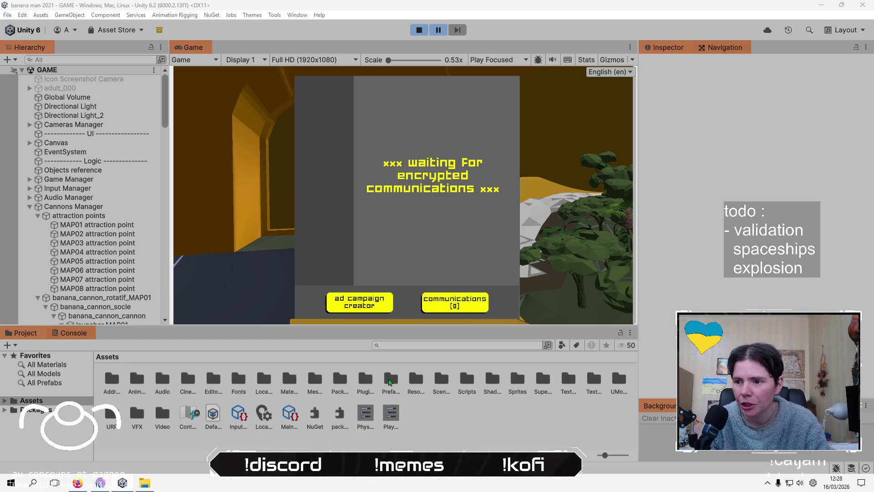
Open Prefabs > Spaceships > white spaceship exploded, inspect cargo passagers spaceship.007, then exit Prefab Mode.
double_click(390, 379)
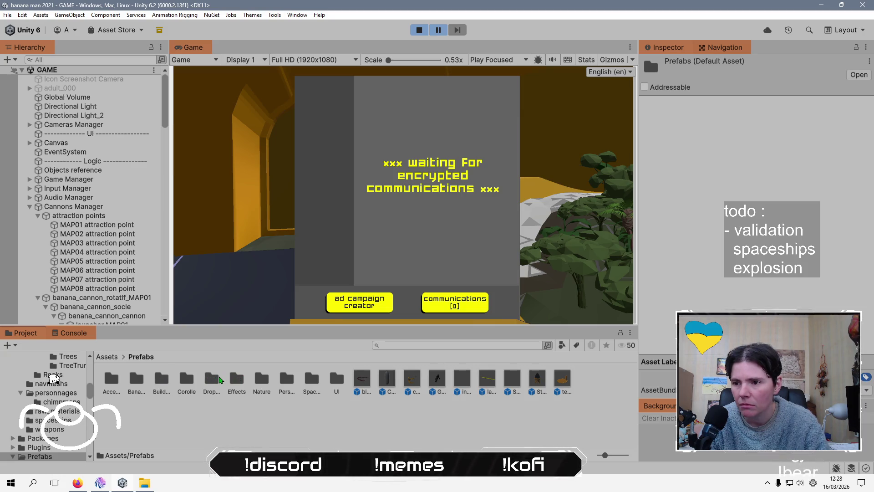
double_click(307, 382)
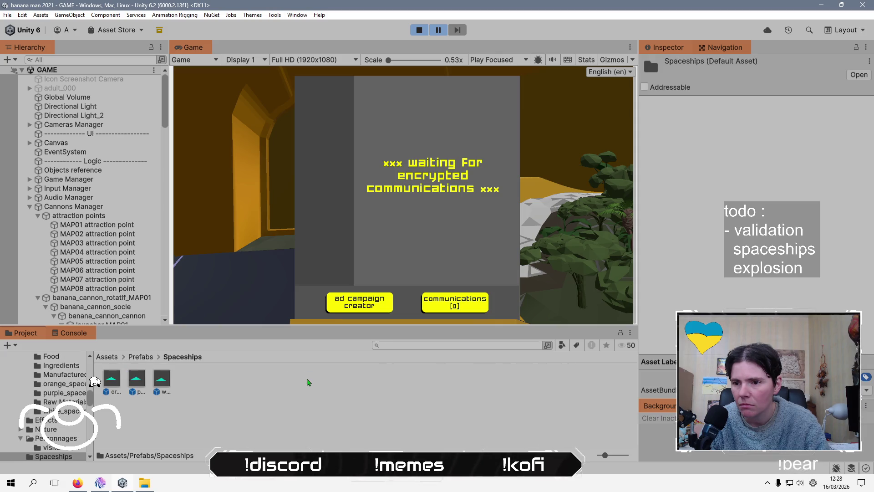
double_click(168, 388)
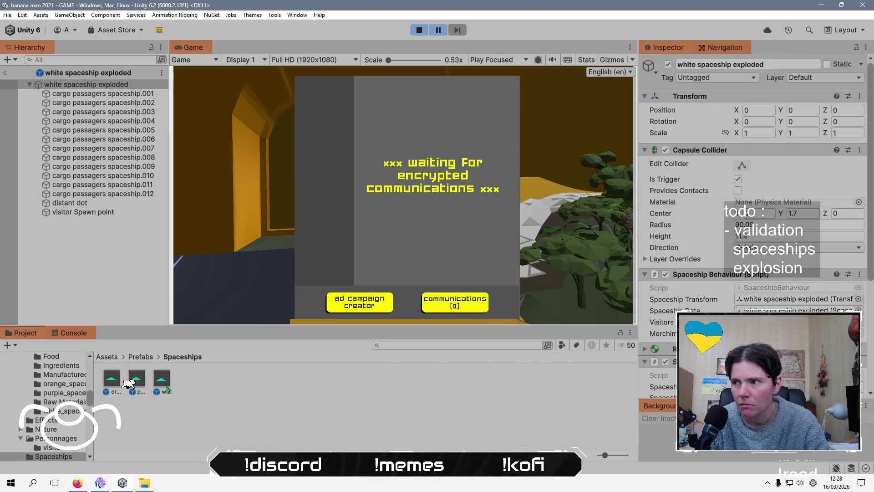
left_click(93, 148)
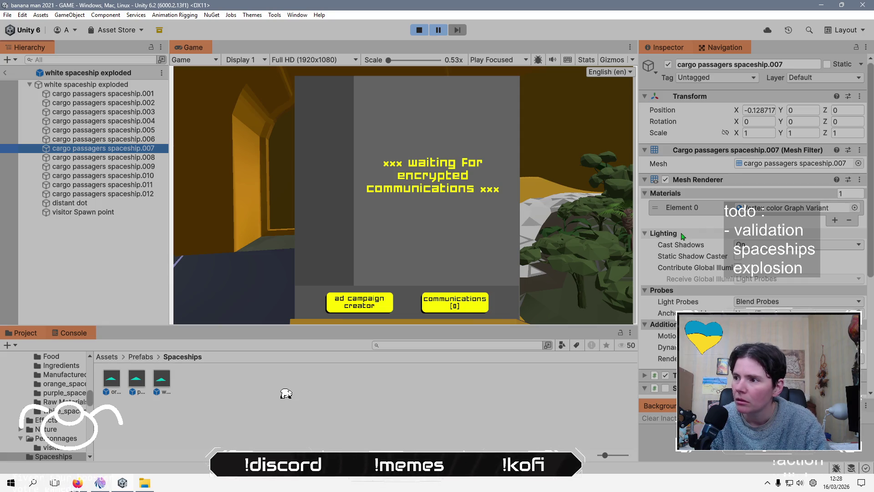
scroll(681, 236, "down", 3)
scroll(682, 236, "up", 3)
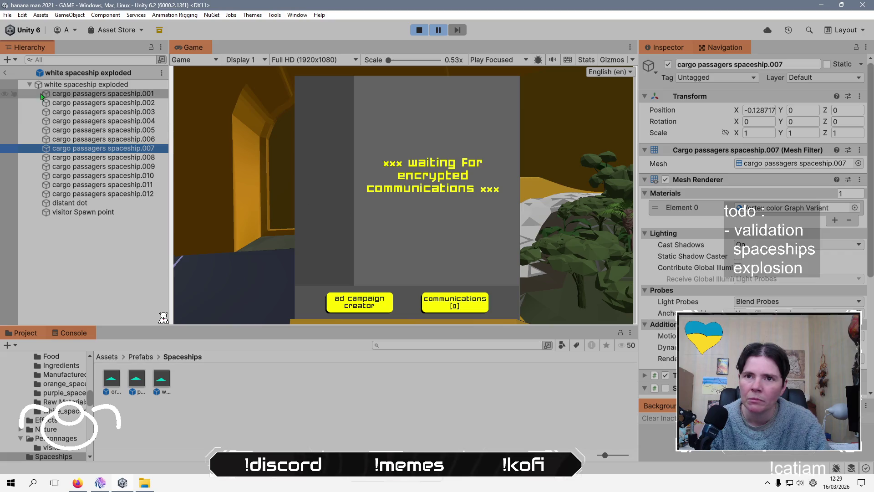
left_click(5, 73)
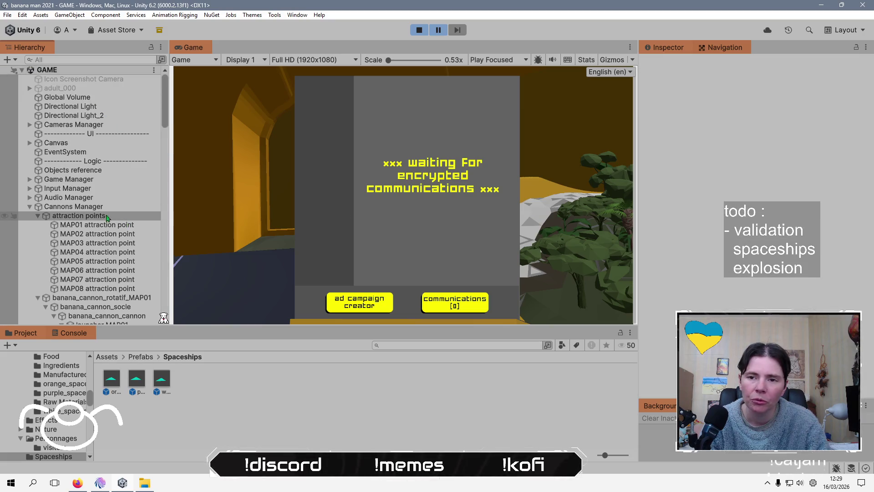
Collapse Cannons Manager and Command Room, expand world, and confirm the dome's layer stays Default.
left_click(29, 210)
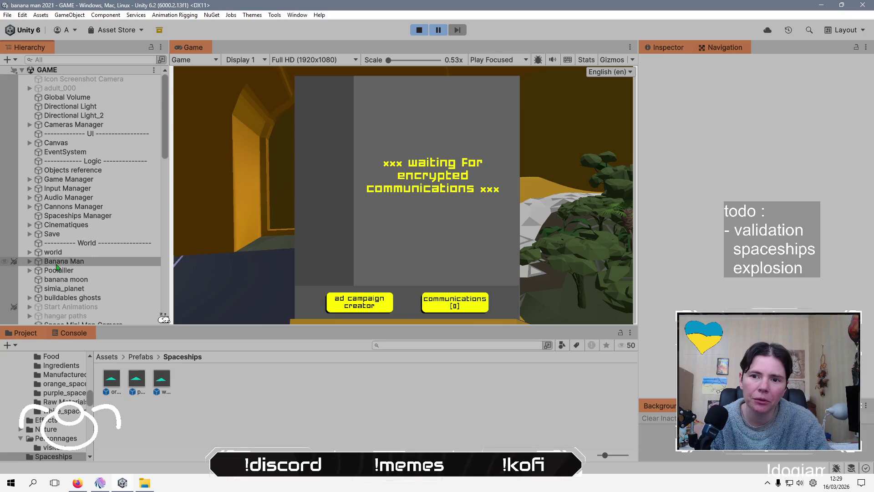
scroll(46, 230, "down", 5)
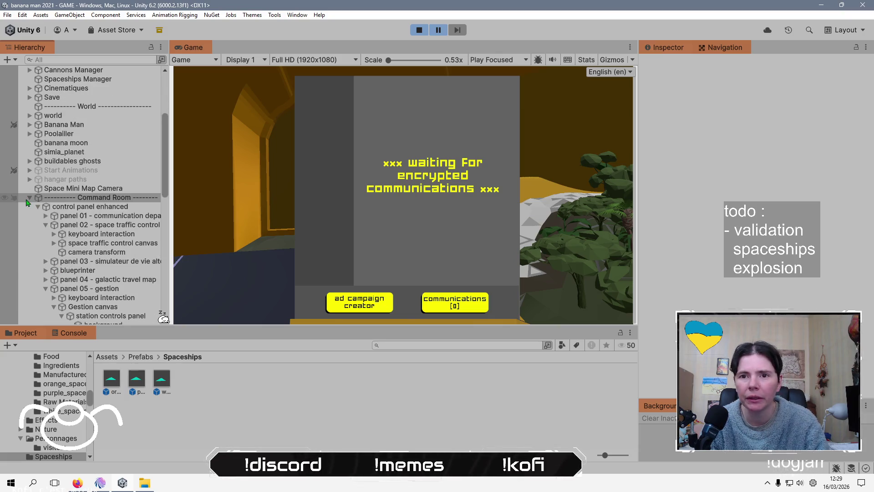
left_click(29, 197)
left_click(30, 115)
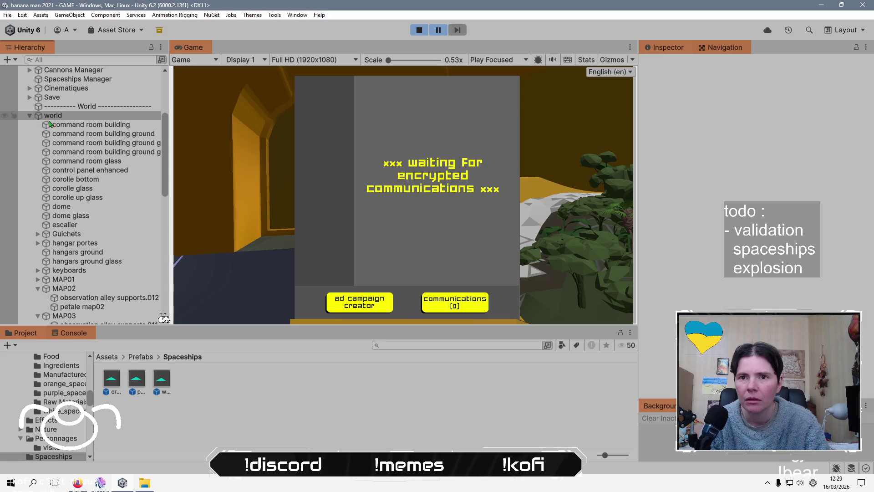
left_click(70, 217)
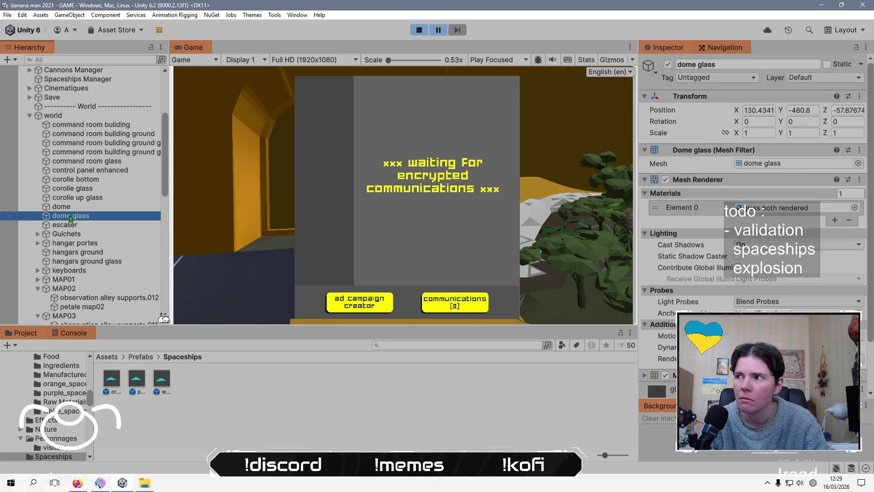
left_click(73, 208)
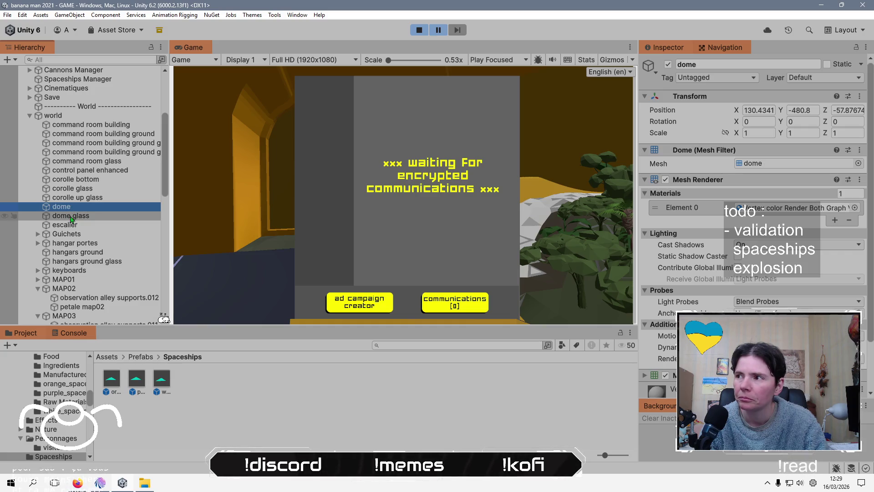
left_click(849, 82)
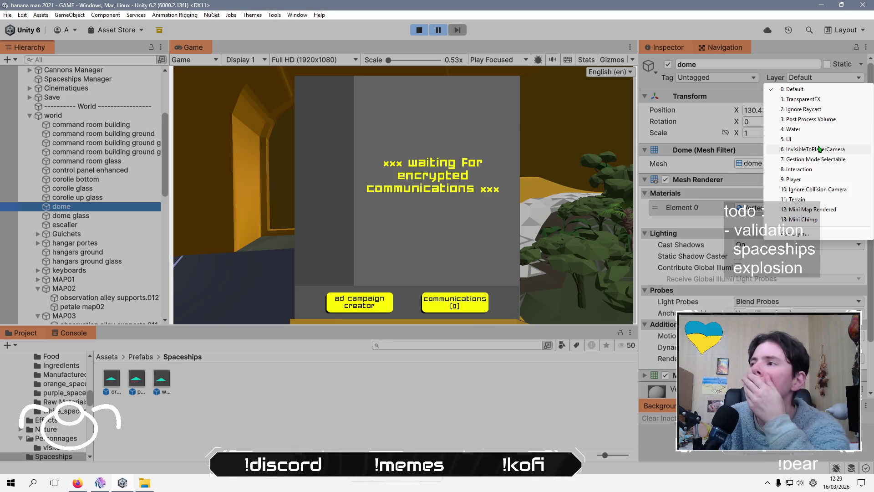
left_click(318, 23)
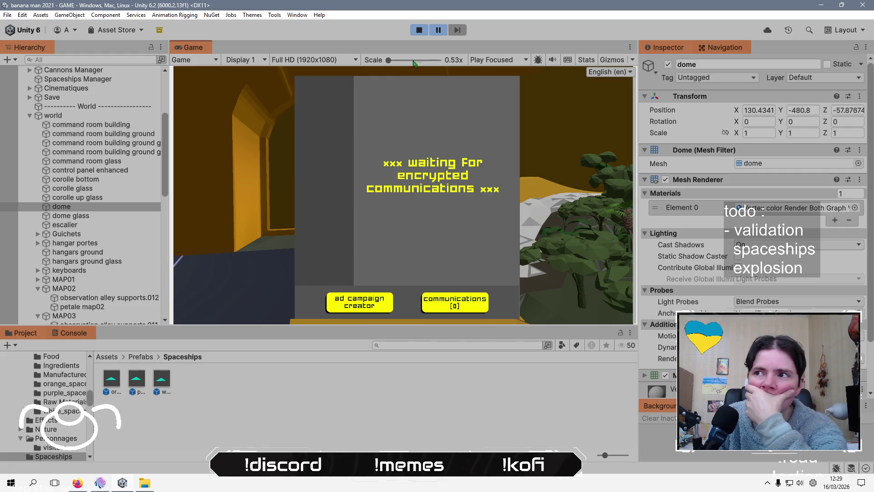
left_click(359, 312)
Launch an ad campaign from the ad campaign creator, then return to first-person view.
left_click(368, 313)
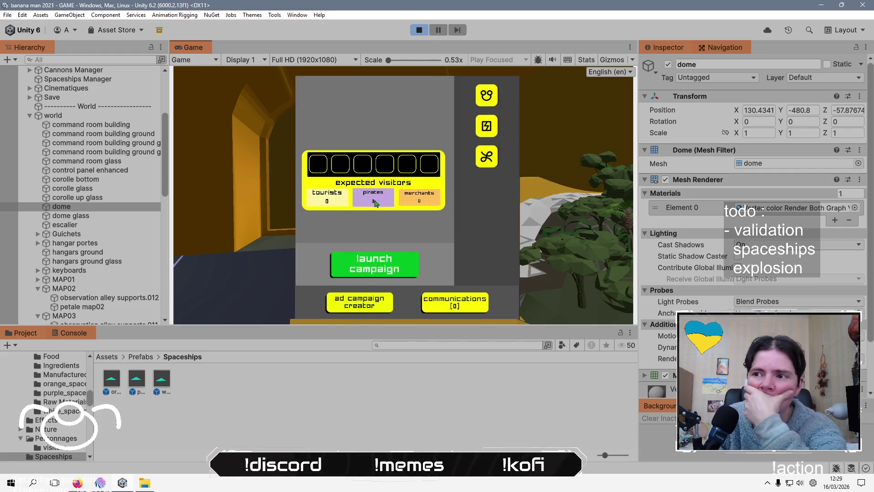
left_click(377, 275)
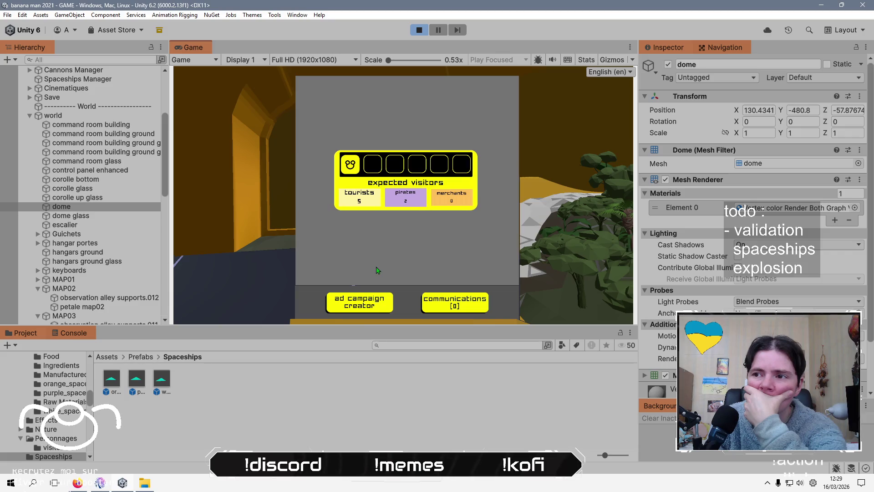
key("Escape")
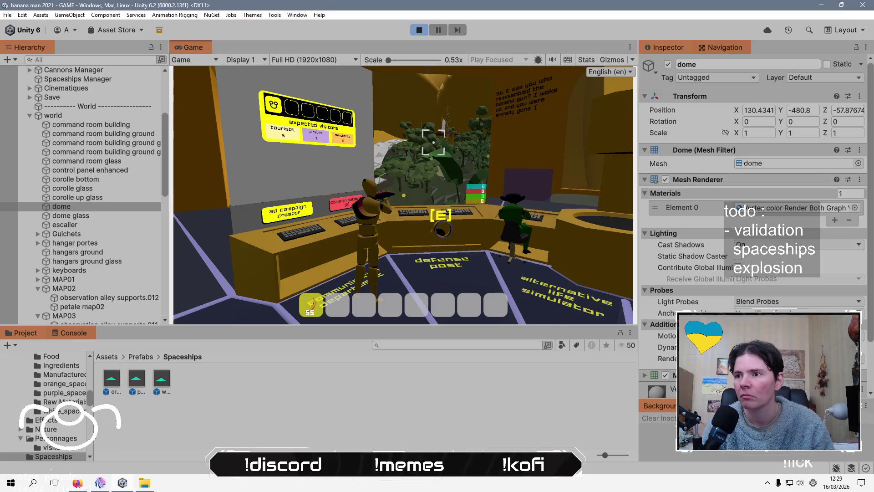
mouse_move(407, 195)
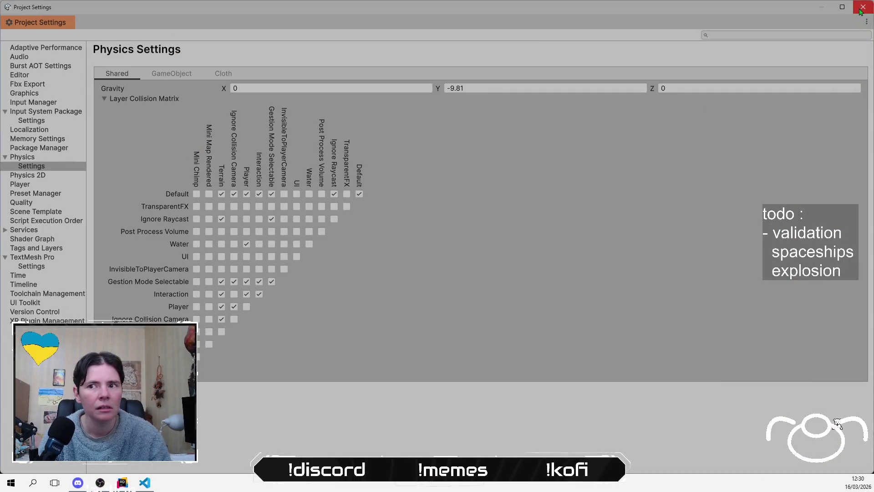
Close the Project Settings window showing the Physics settings.
left_click(862, 10)
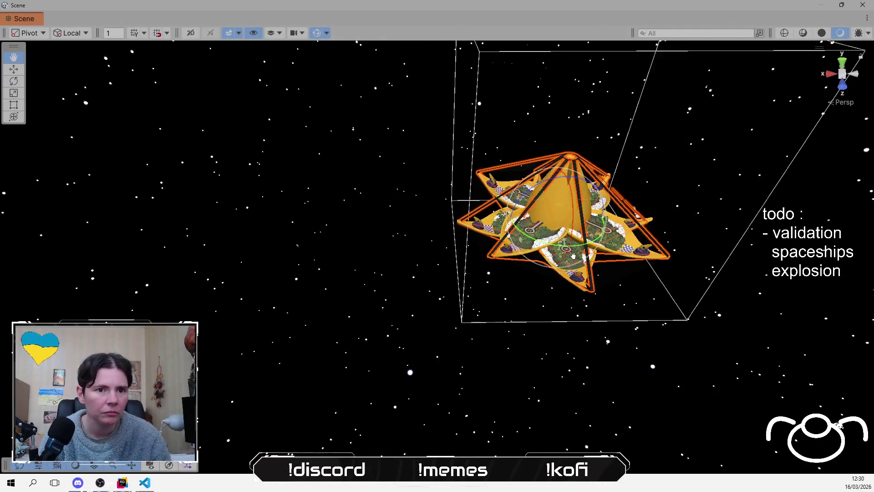
Frame and orbit the station dome in Scene view, then switch to the defense post's view.
key("f")
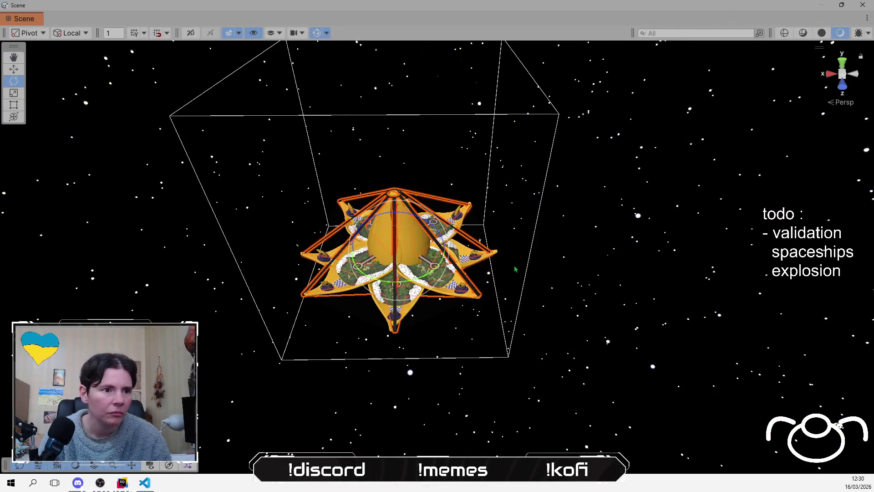
scroll(504, 276, "up", 10)
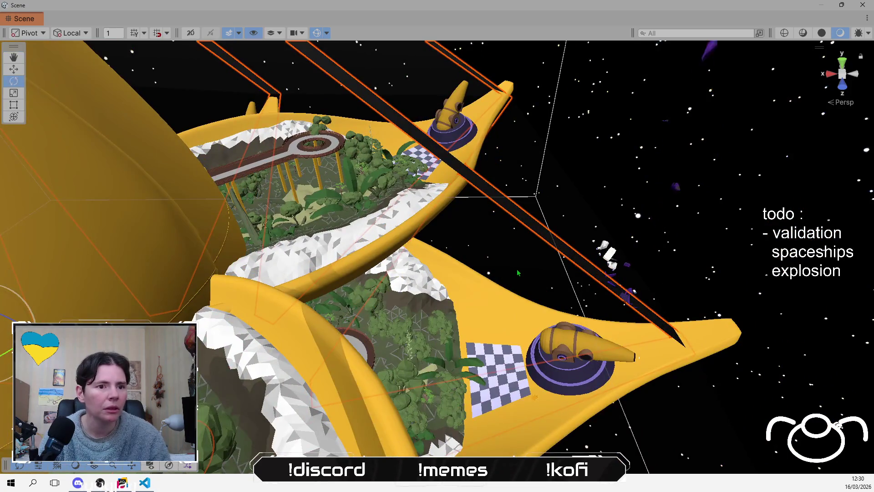
left_click_drag(504, 275, 585, 240)
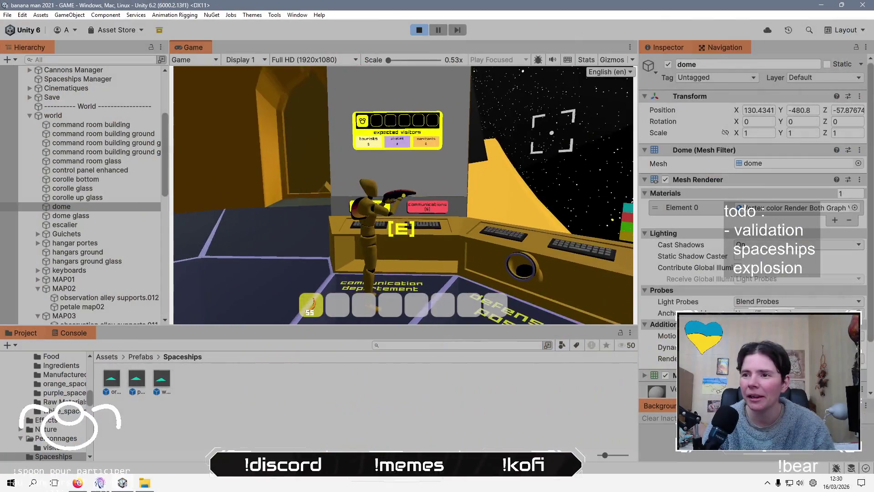
key("s")
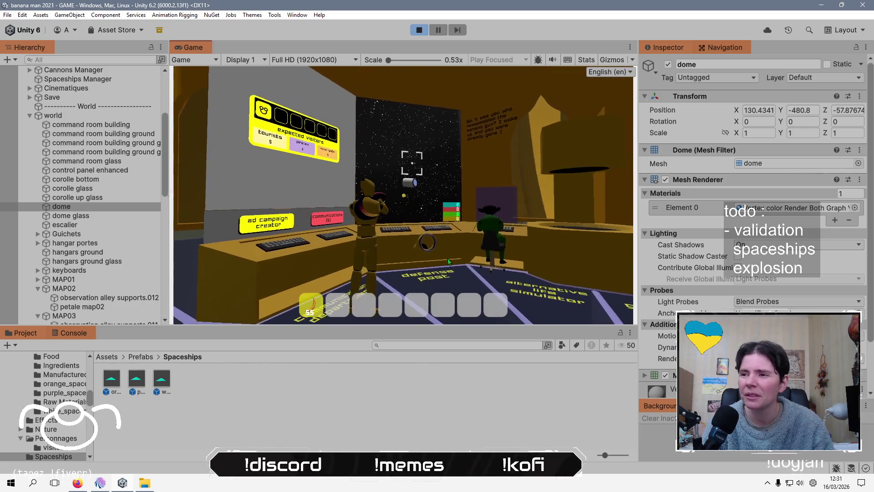
key("e")
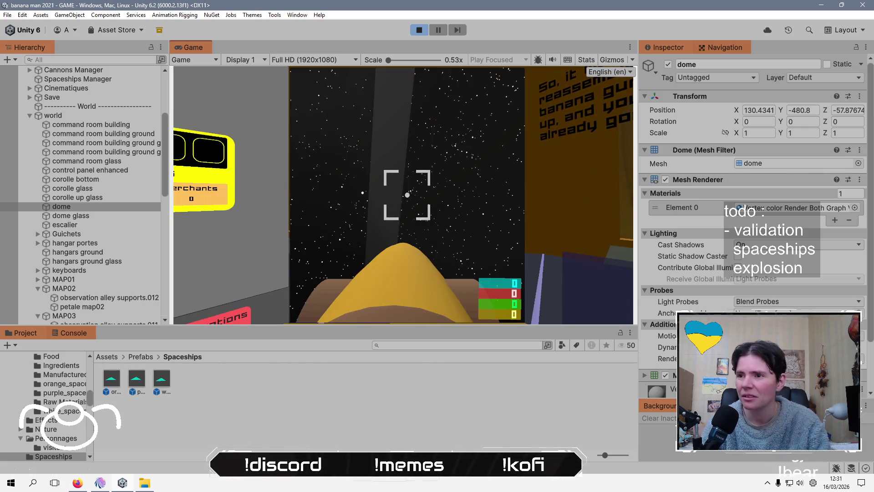
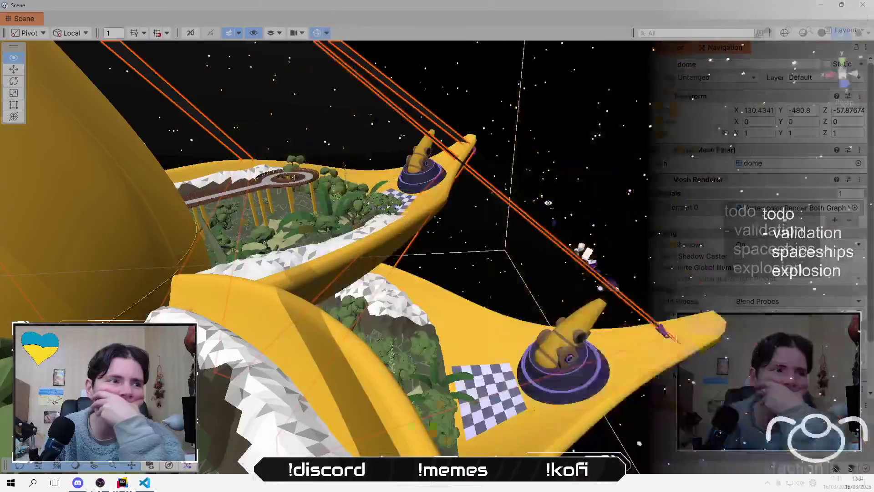
Orbit the view around the banana cannons, then stop play mode.
scroll(588, 282, "up", 5)
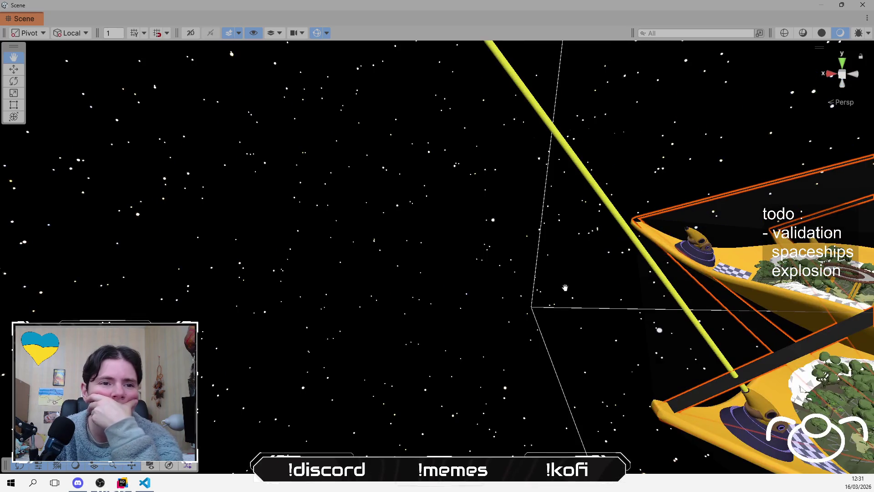
left_click_drag(565, 287, 1, 75)
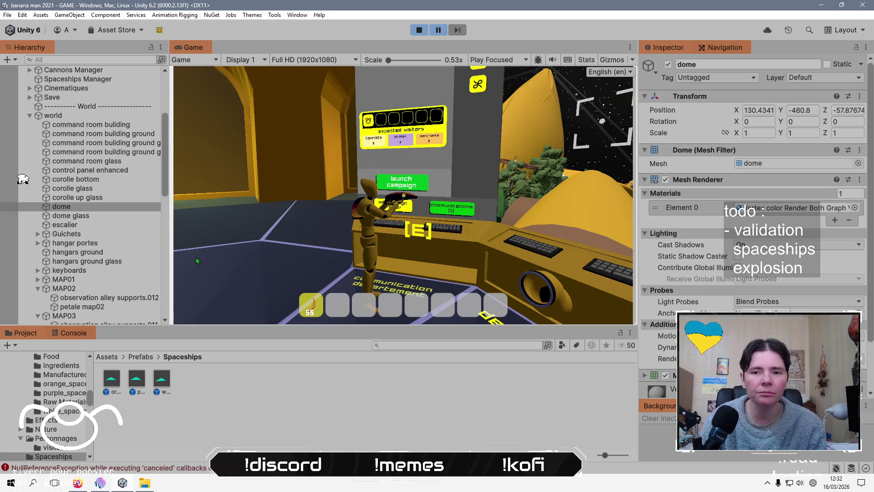
scroll(45, 205, "down", 15)
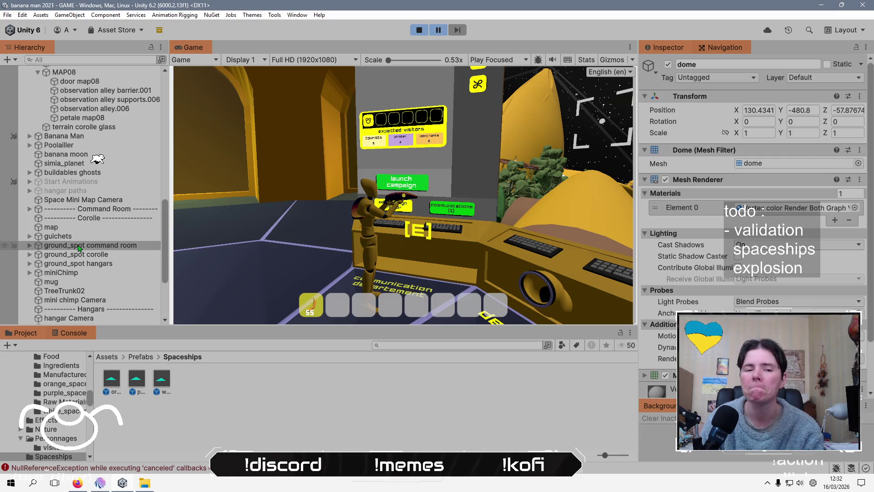
key("ctrl+p")
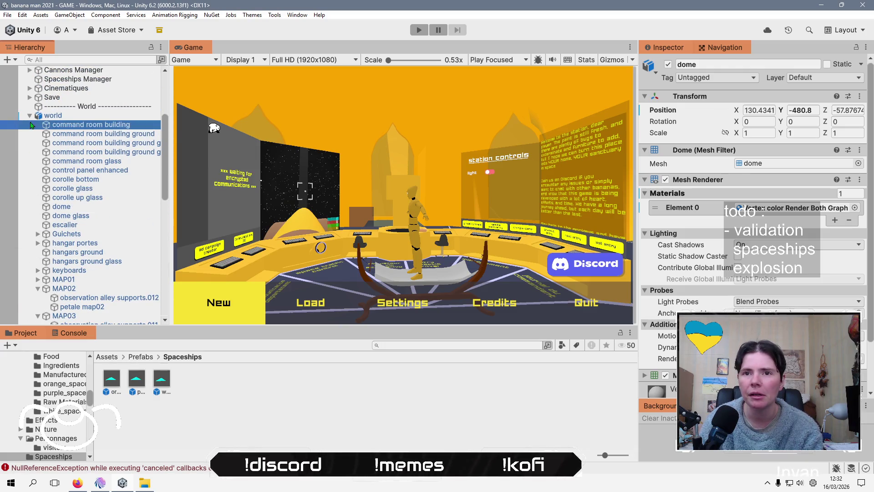
Collapse the world group, expand the Cannons Manager and inspect the MAP01 banana cannon.
left_click(33, 124)
left_click(31, 115)
scroll(30, 119, "up", 5)
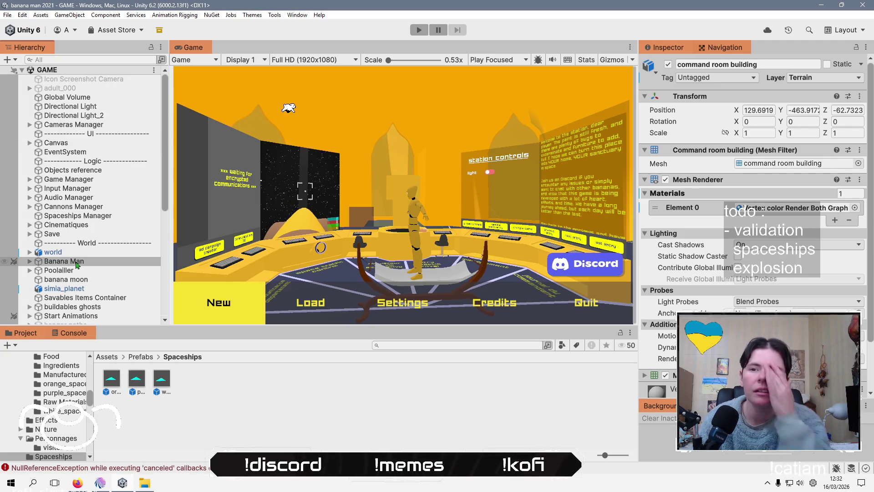
left_click(64, 206)
left_click(30, 206)
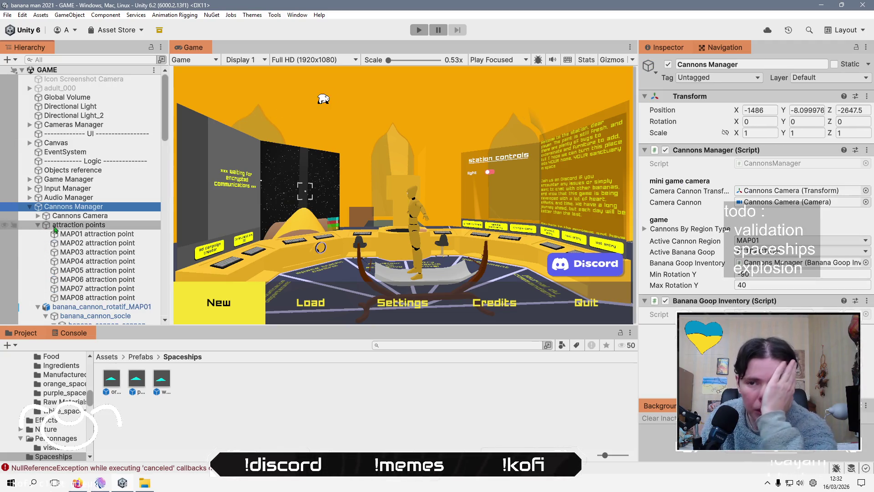
left_click(39, 226)
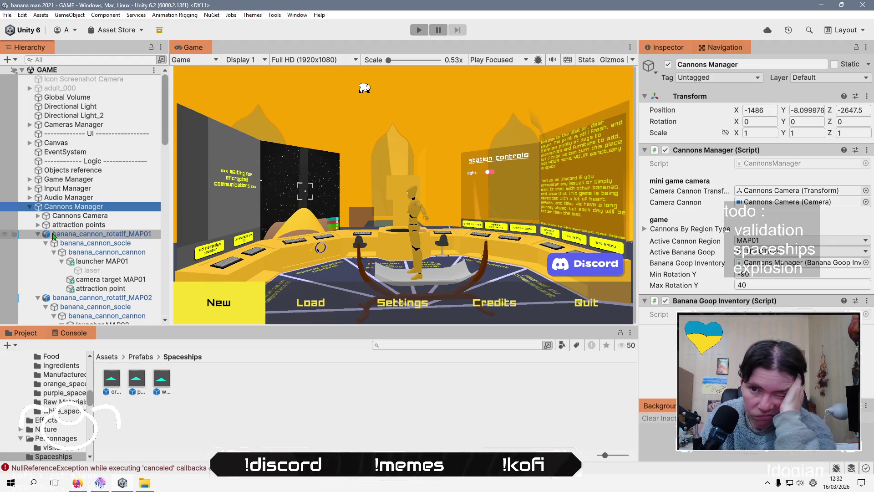
left_click(73, 234)
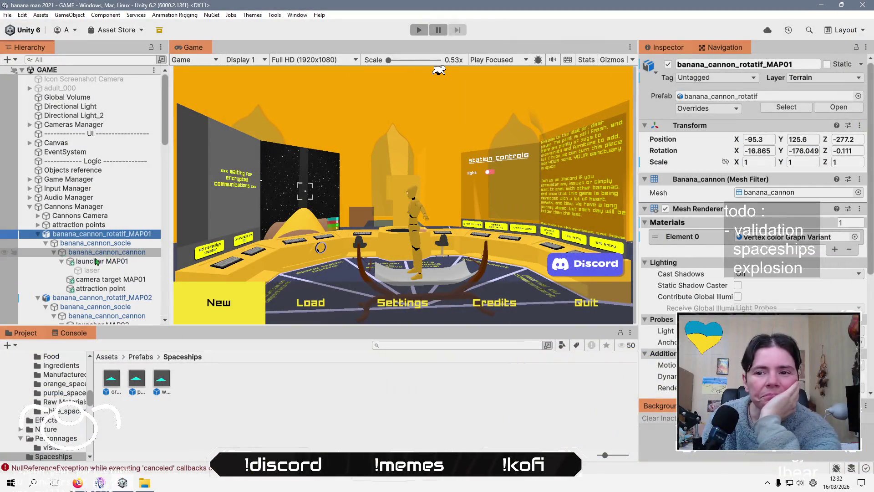
Frame the MAP01 cannon's attraction point in the Scene view with the rotate tool active.
left_click(104, 290)
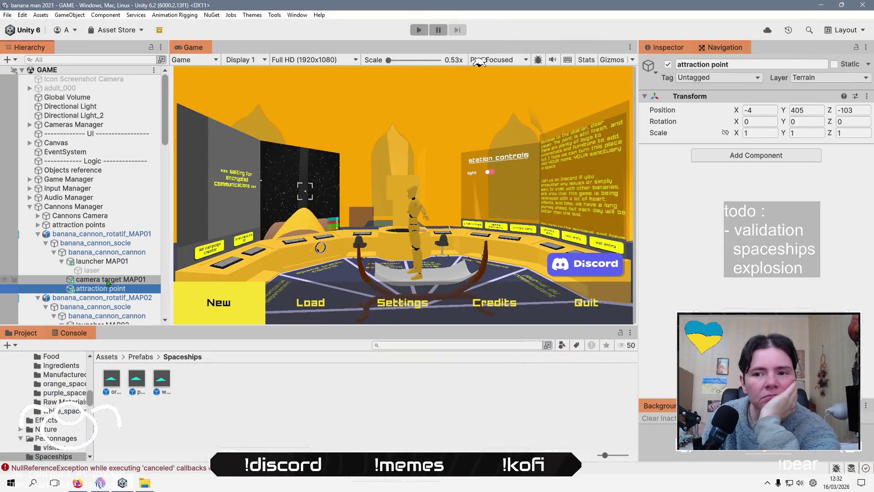
scroll(107, 282, "down", 3)
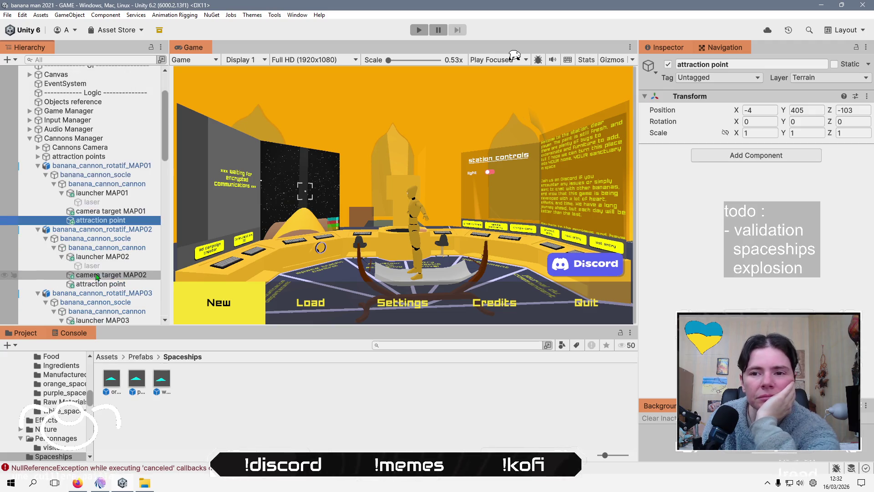
double_click(101, 221)
key("e")
left_click_drag(400, 390, 404, 348)
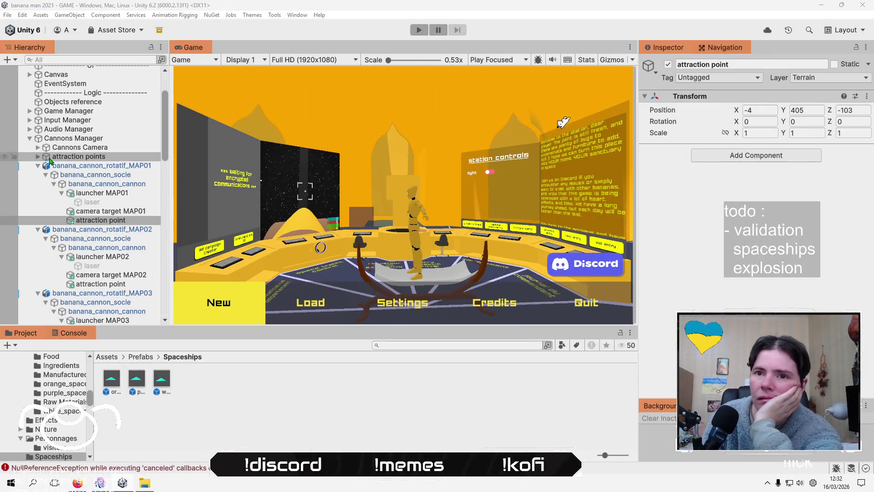
Compare the MAP08 attraction point with the MAP01 cannon and its attraction point.
left_click(38, 156)
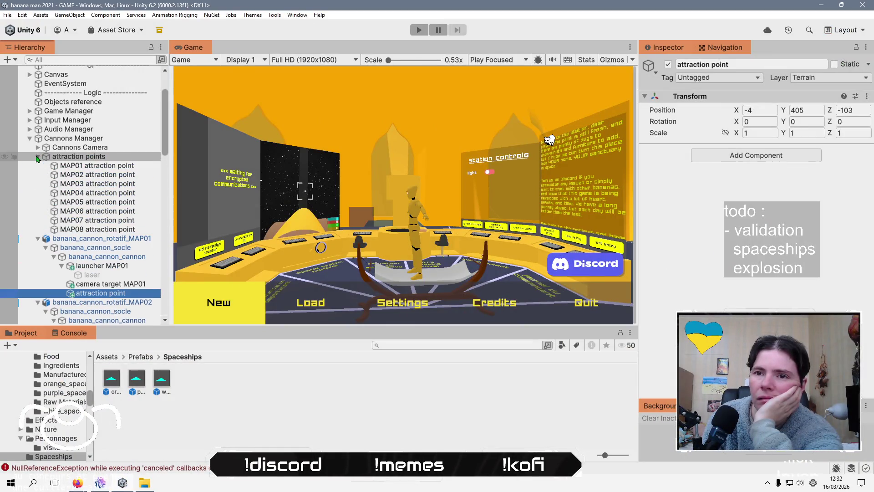
left_click(99, 230)
key("Left")
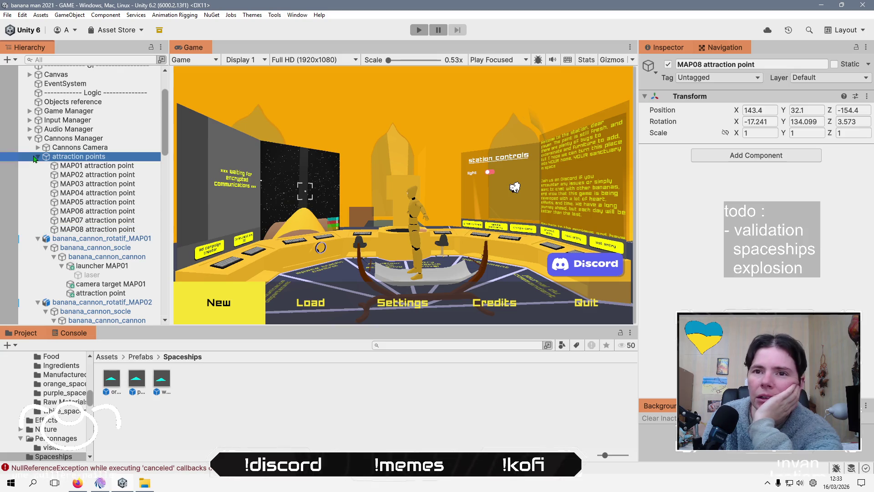
left_click(98, 293)
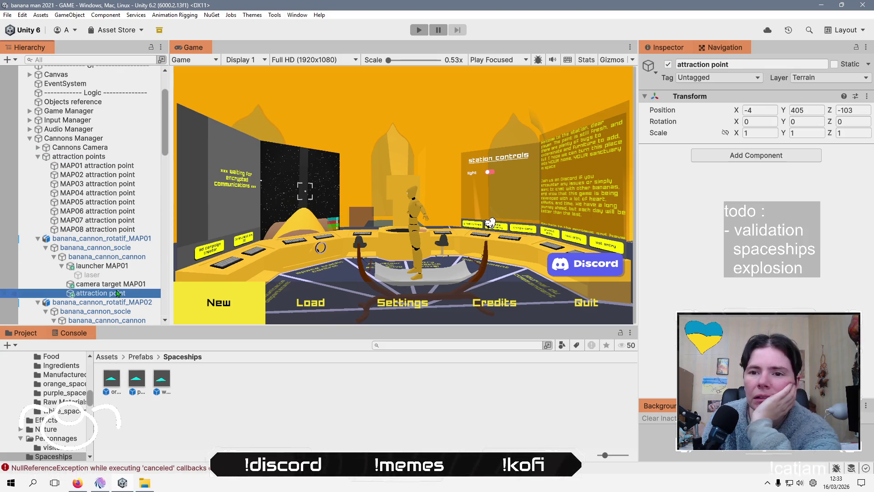
left_click(97, 239)
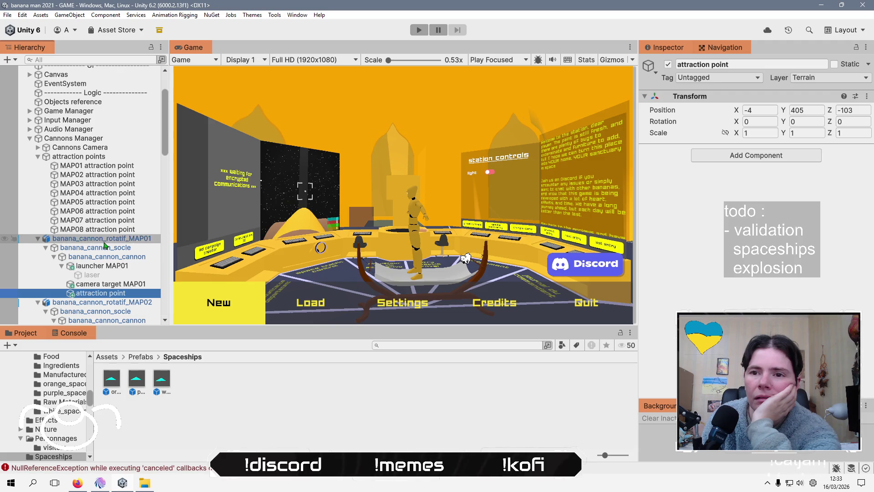
scroll(705, 260, "down", 5)
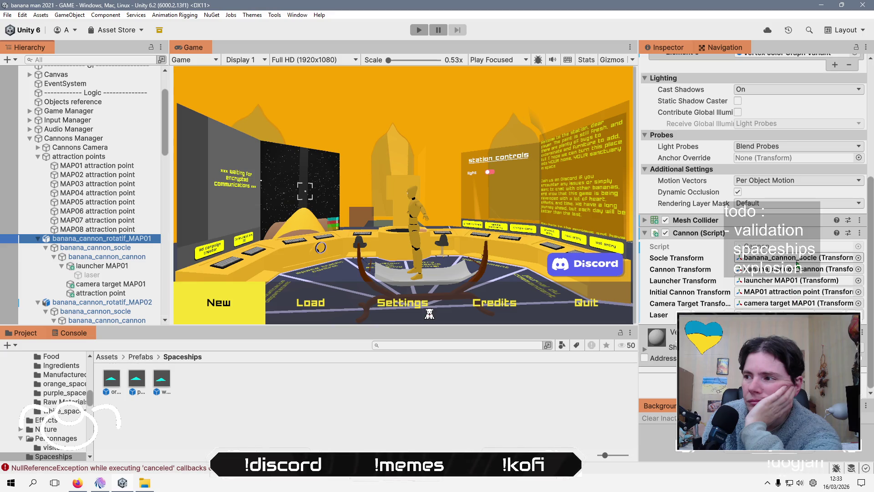
Keep the Cannons Manager's Active Banana Goop on ATTRACTION, then reselect MAP01's attraction point.
left_click(82, 156)
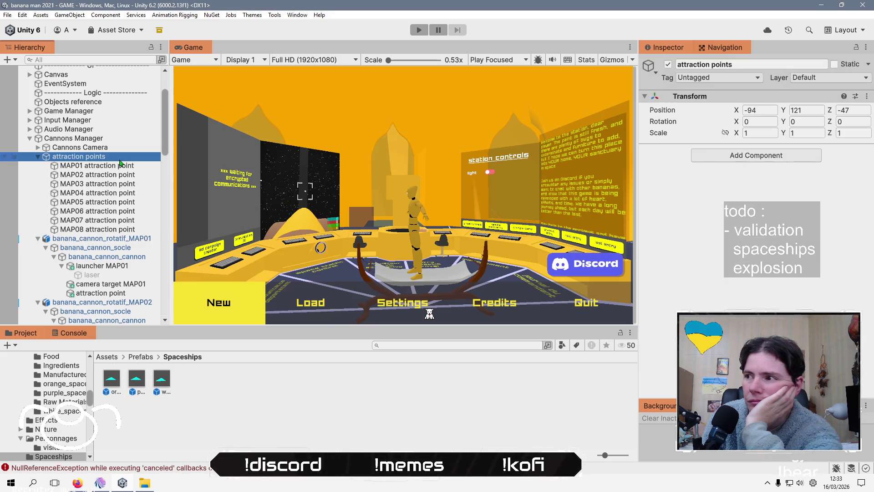
left_click(111, 238)
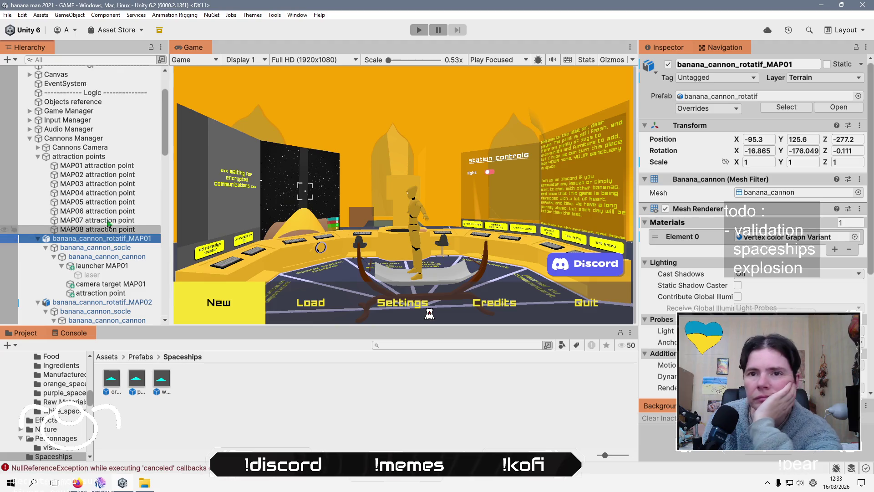
left_click(111, 138)
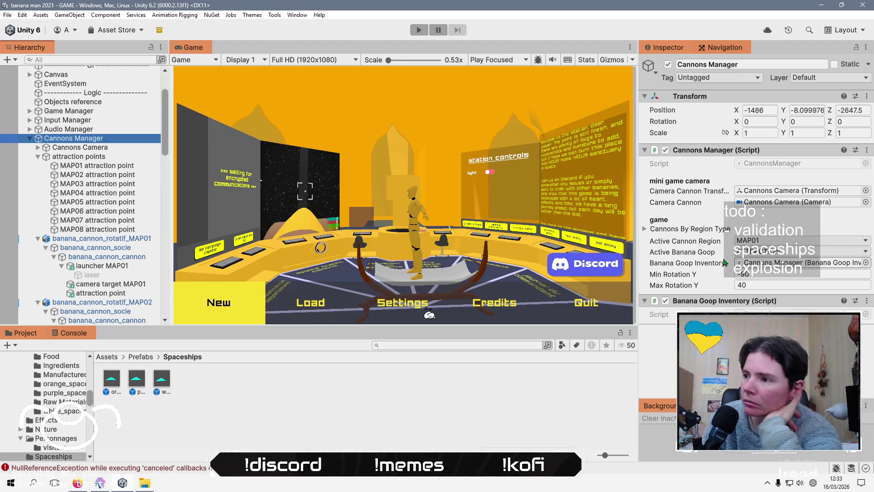
left_click(767, 253)
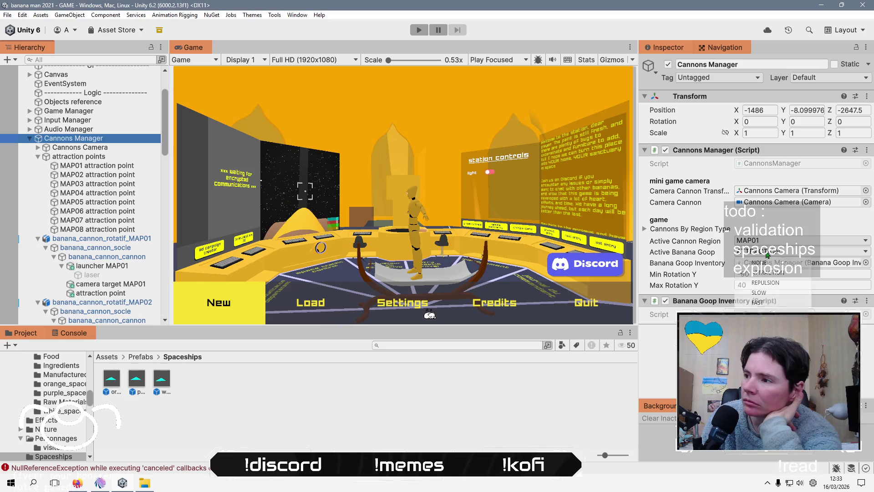
left_click(664, 371)
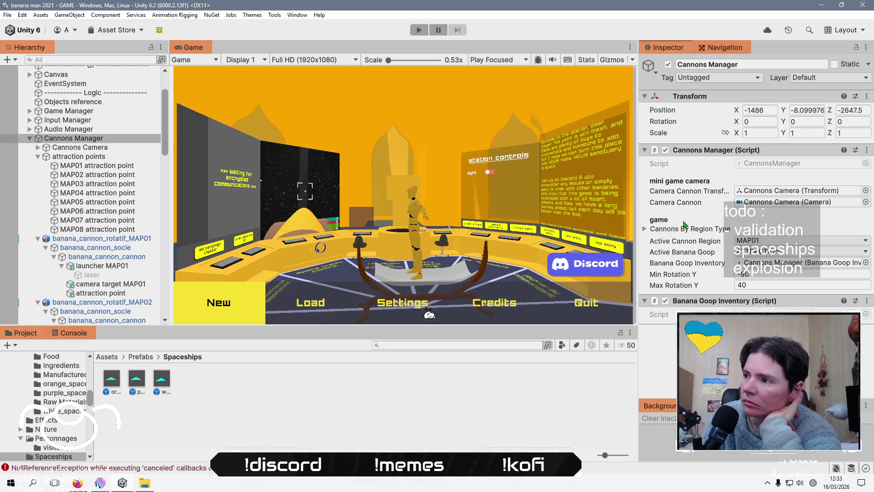
left_click(112, 294)
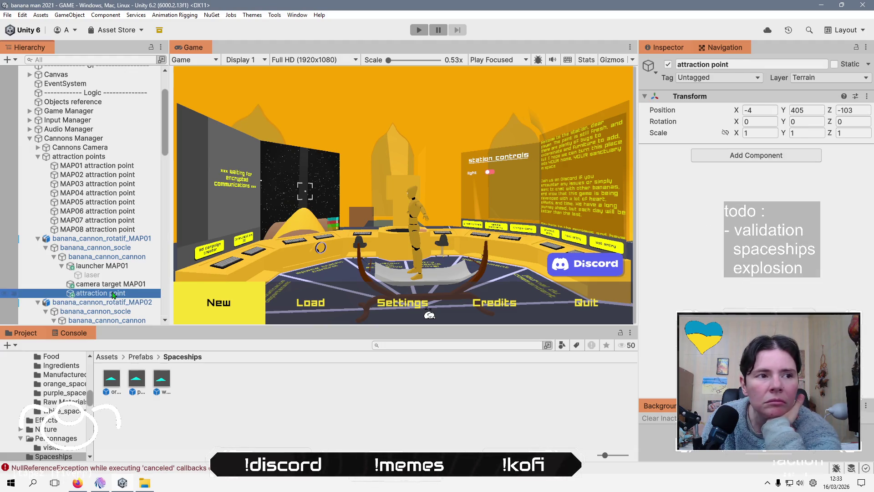
Go through the attraction points under cannons MAP01 to MAP05, removing the extra ones.
left_click(113, 294, "ctrl")
scroll(111, 301, "down", 5)
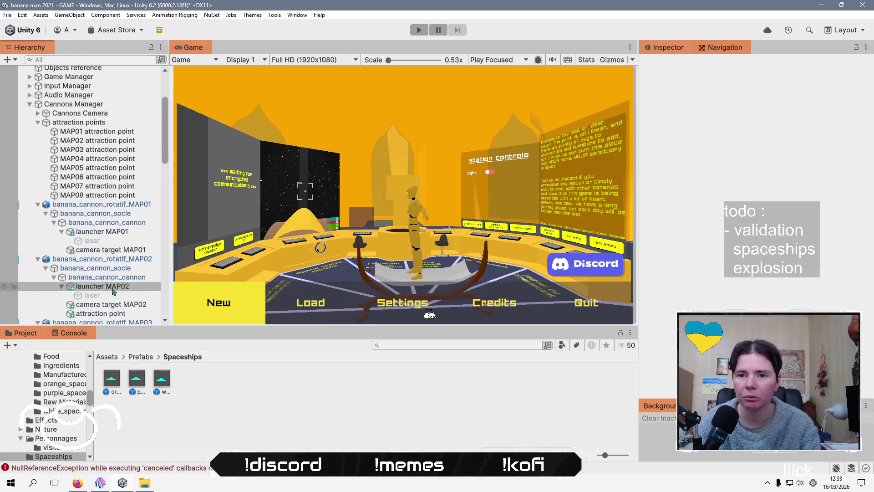
left_click(110, 310)
left_click(100, 246)
left_click(100, 246, "ctrl")
scroll(106, 304, "down", 2)
scroll(107, 303, "down", 2)
left_click(109, 300)
left_click(109, 300, "ctrl")
scroll(111, 299, "down", 2)
left_click(110, 301)
left_click(110, 301, "ctrl")
Check the MAP06 and MAP07 attraction points, then select camera target MAP01.
scroll(111, 299, "down", 3)
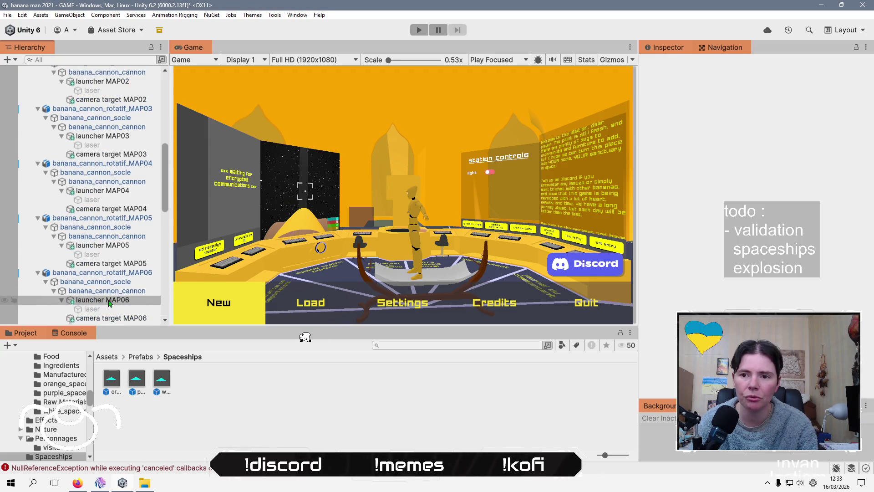
left_click(112, 295)
left_click(111, 297, "ctrl")
scroll(112, 296, "down", 3)
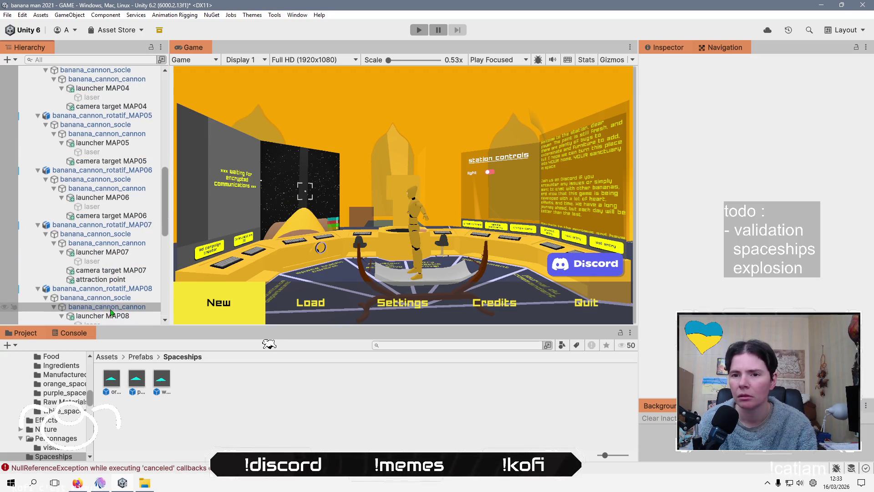
left_click(113, 281)
left_click(112, 282, "ctrl")
scroll(112, 285, "down", 3)
left_click(114, 299)
left_click(114, 299, "ctrl")
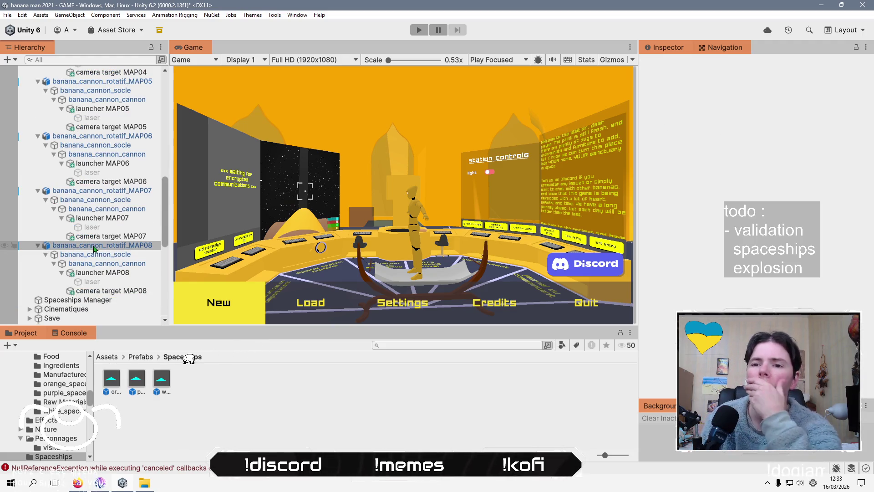
scroll(94, 248, "up", 10)
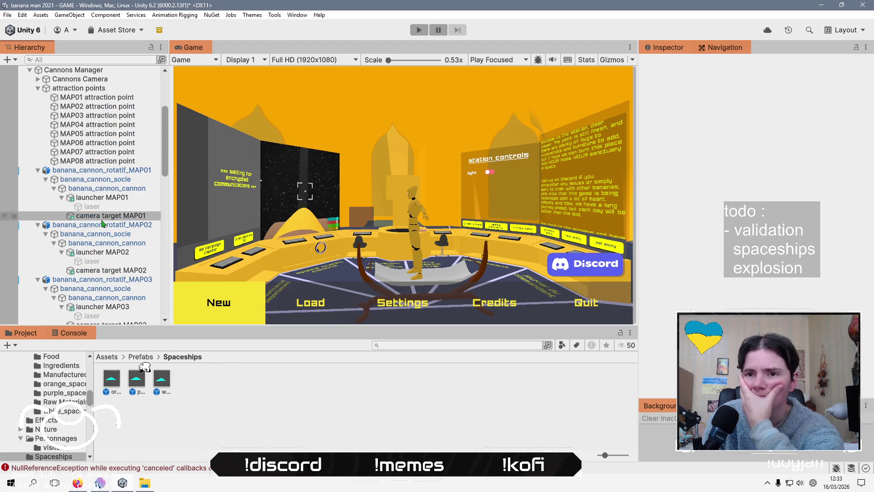
left_click(104, 217)
Frame camera target MAP01 and compare its placement with launcher MAP01 along the cannon.
double_click(104, 216)
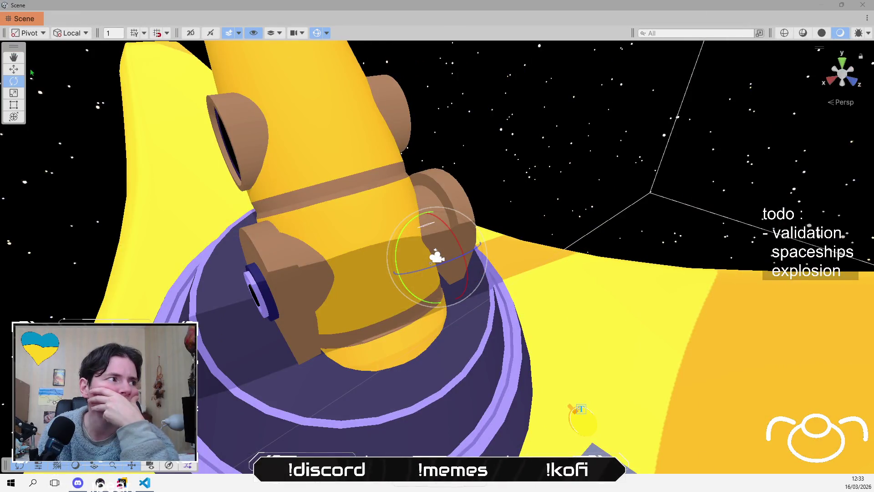
key("w")
left_click_drag(319, 228, 462, 241)
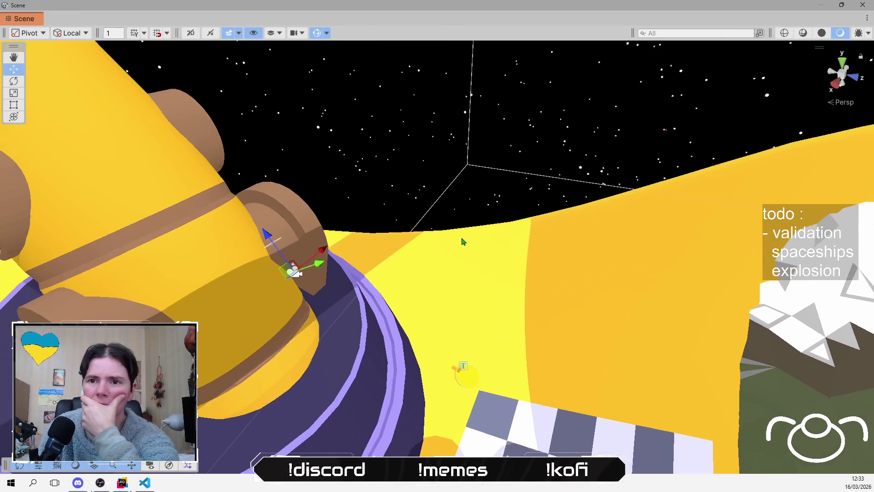
key("Left")
key("Left")
key("Left")
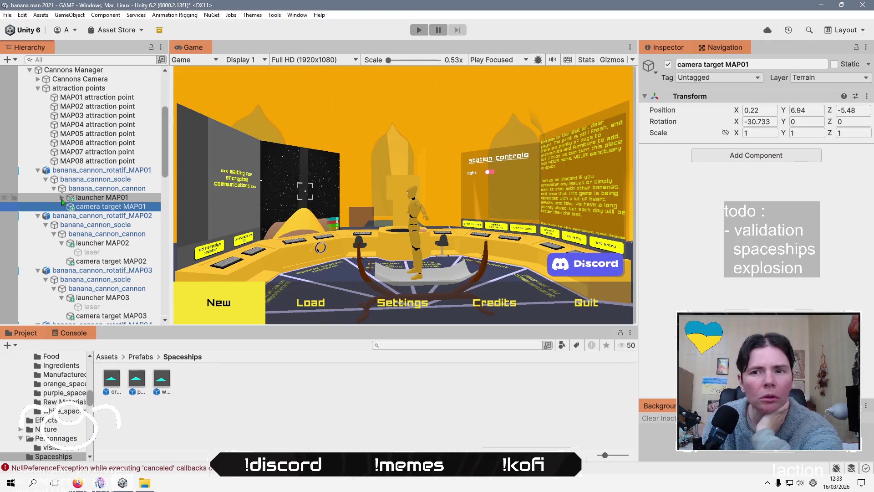
left_click(61, 197)
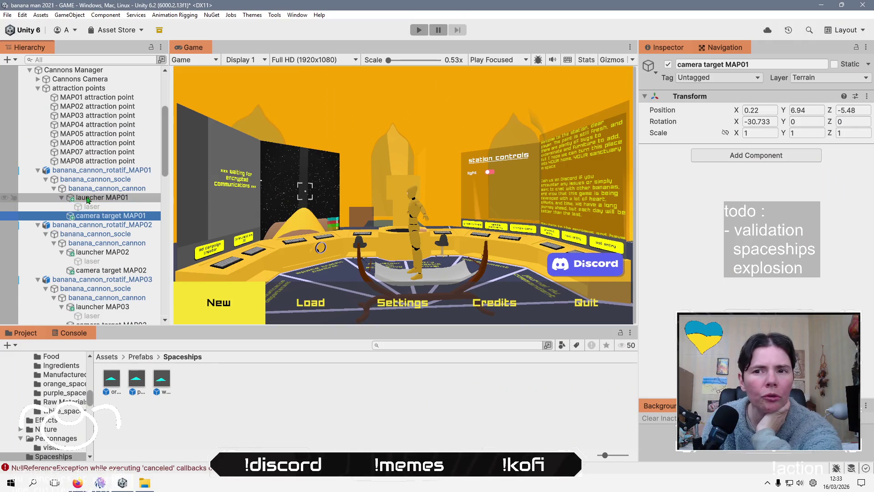
left_click(89, 199)
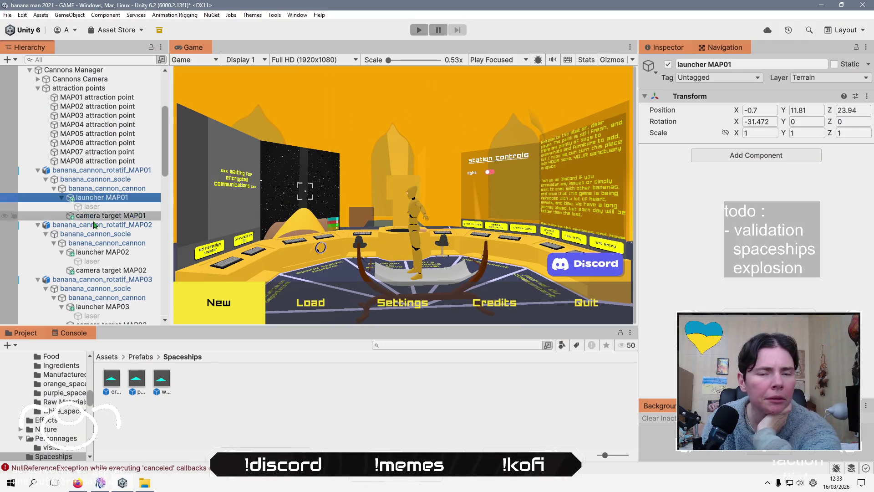
left_click(108, 219)
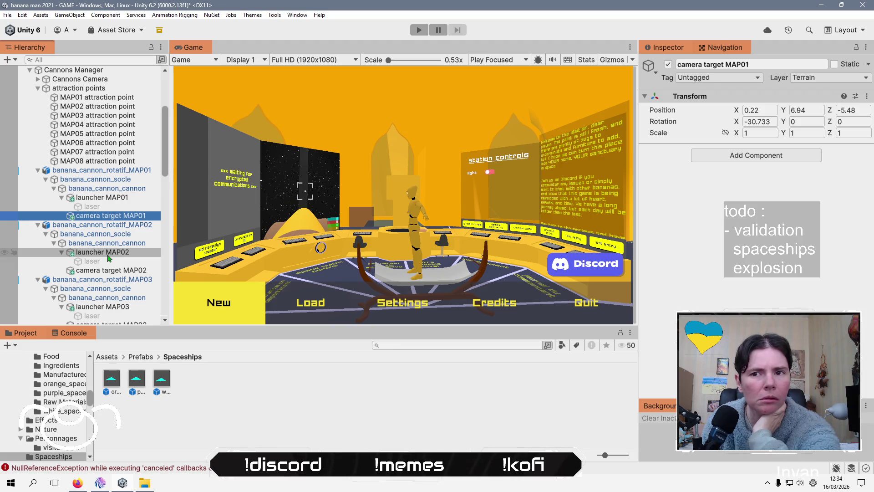
Focus the Scene view on camera targets MAP02 and MAP03 maximized, then reselect MAP02.
left_click(109, 271)
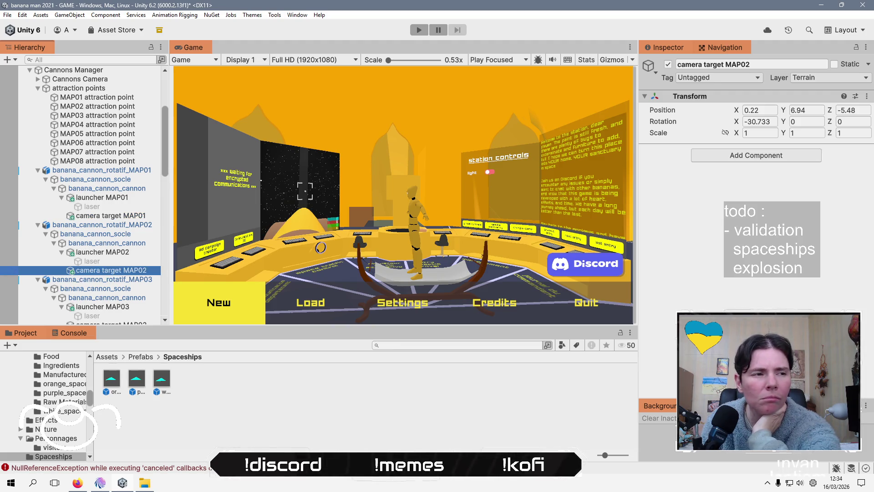
key("f")
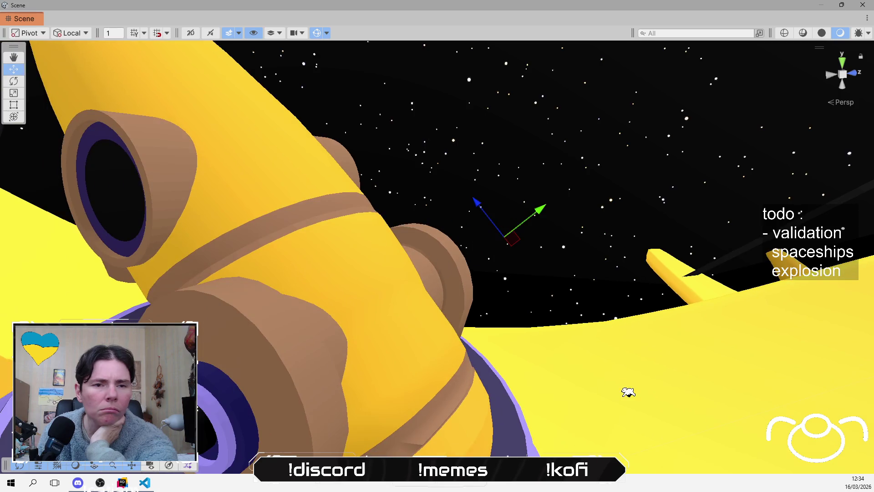
key("shift+space")
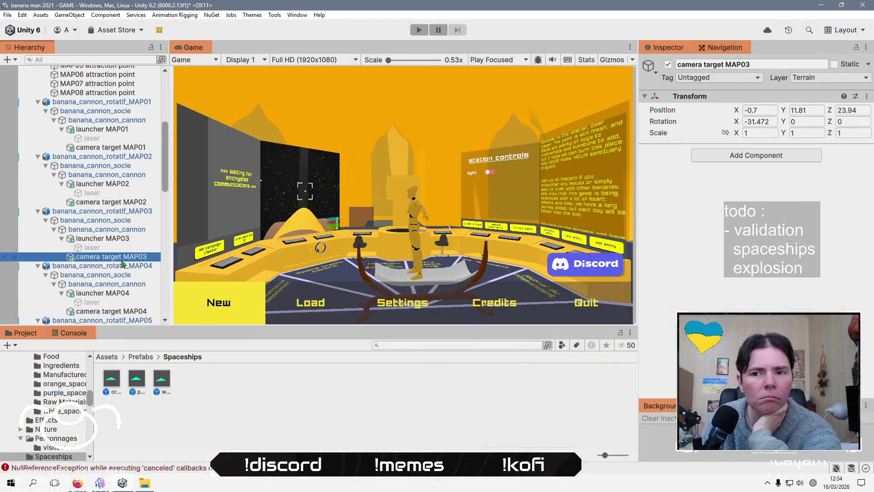
key("f")
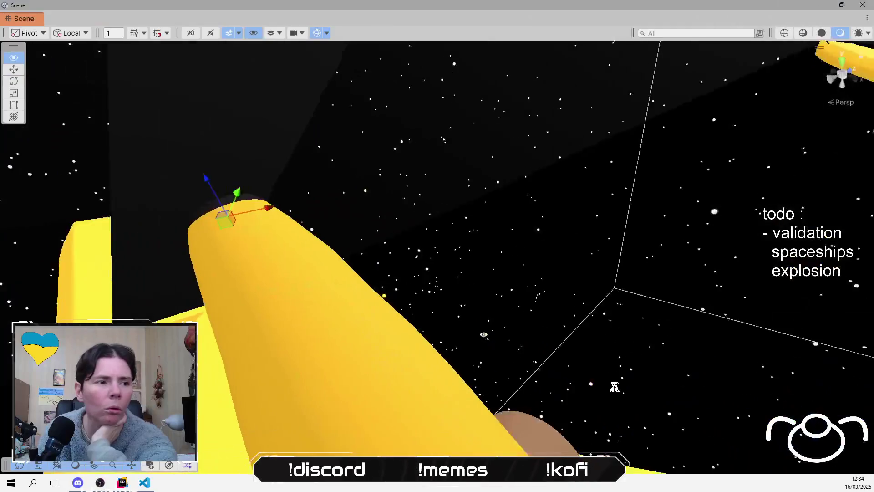
key("shift+space")
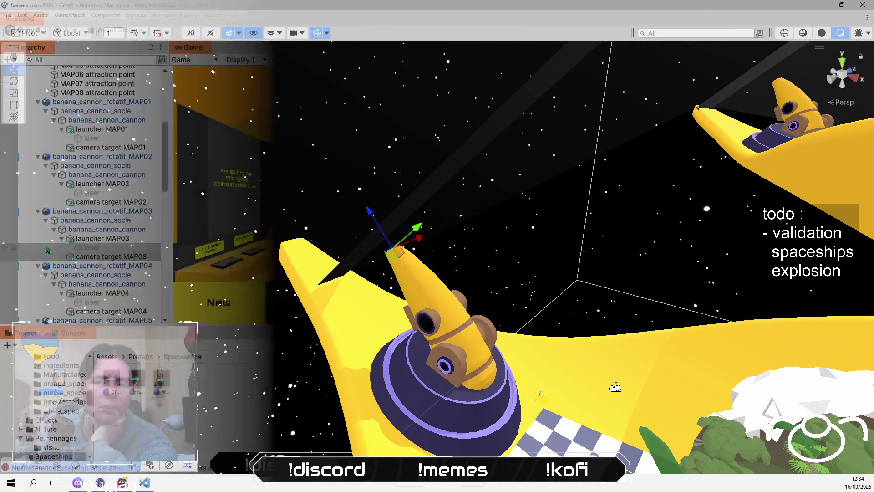
left_click(122, 203)
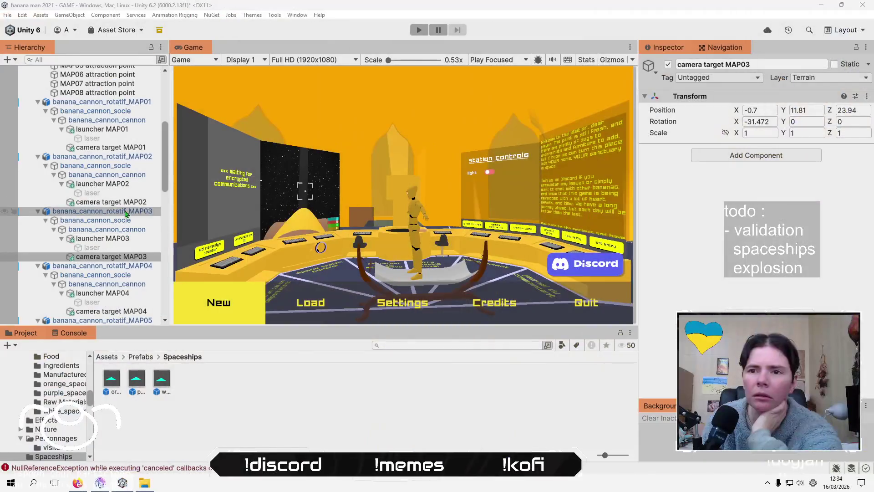
Copy camera target MAP02's Transform component and paste its values onto MAP03.
right_click(712, 100)
mouse_move(737, 168)
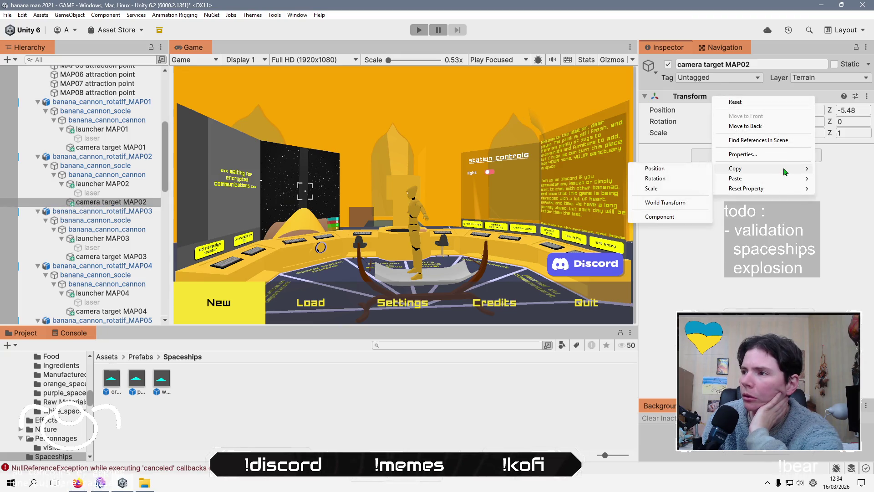
left_click(671, 221)
left_click(111, 256)
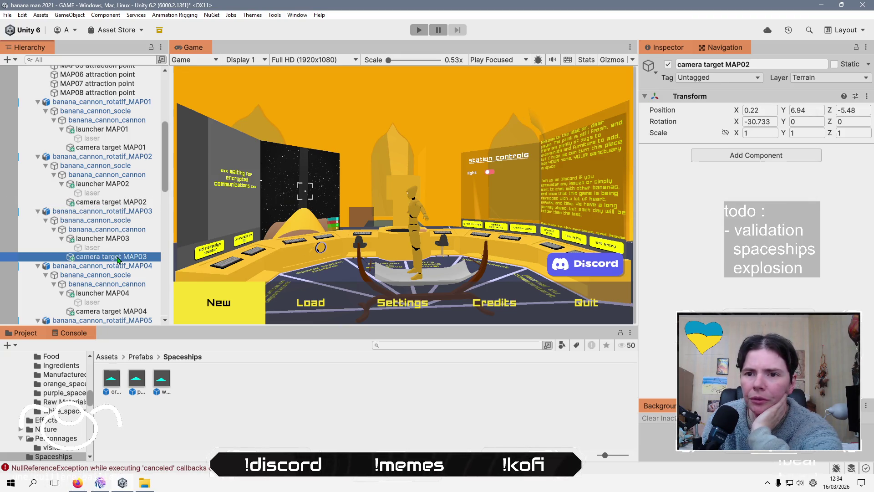
right_click(692, 101)
mouse_move(729, 180)
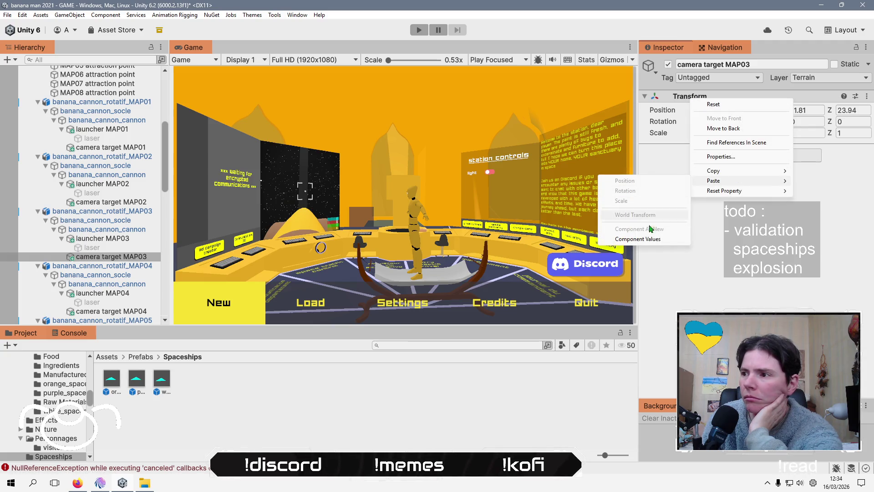
left_click(654, 239)
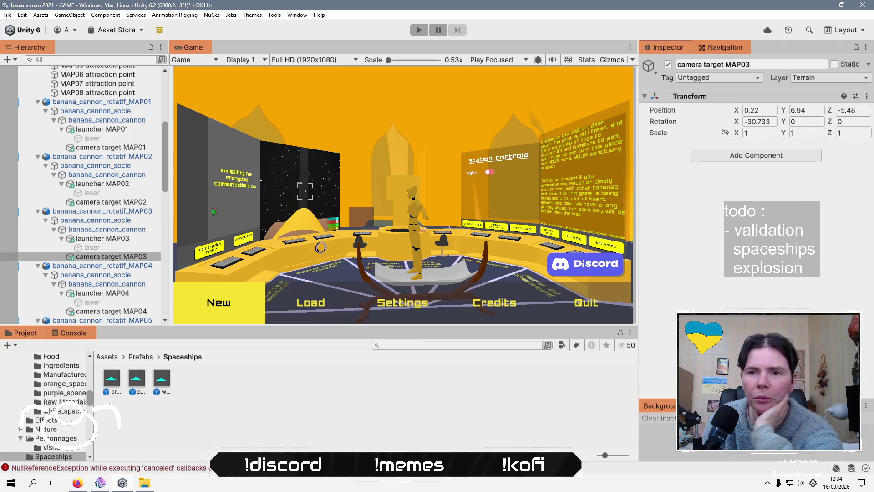
left_click(122, 261)
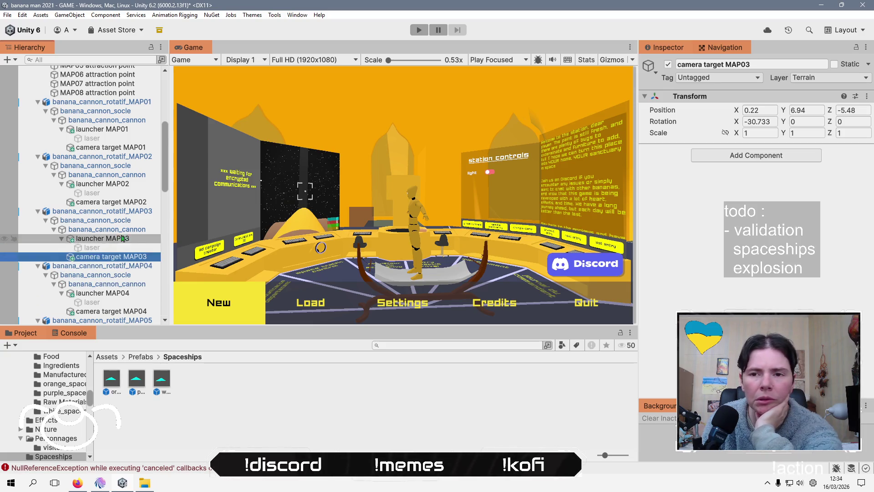
Review camera targets MAP04 through MAP08, orbiting to view the cannon head-on.
scroll(96, 255, "down", 4)
left_click(110, 265)
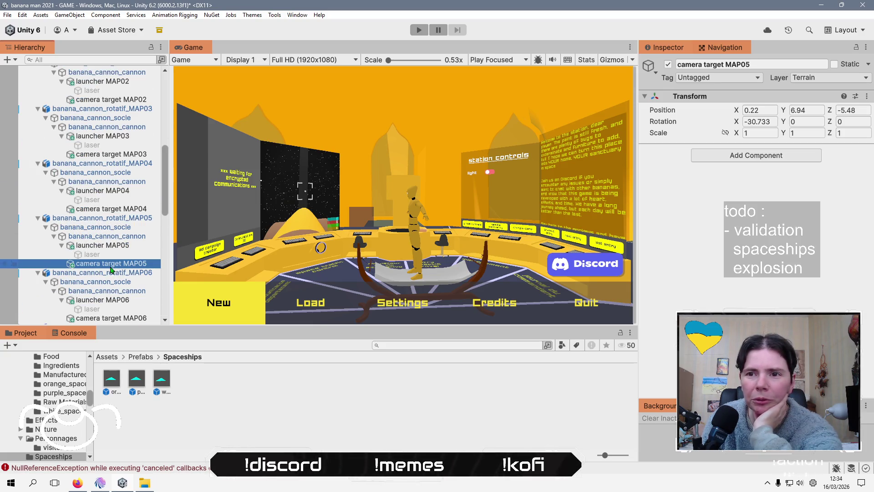
left_click(121, 210)
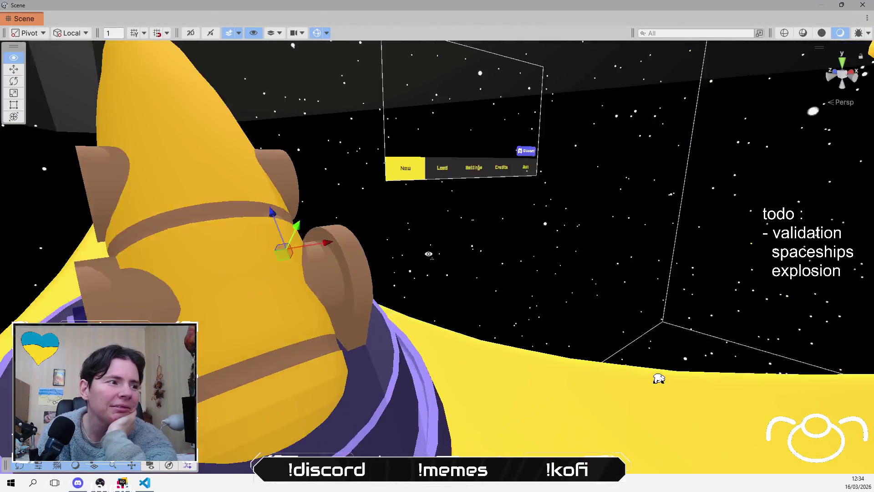
left_click_drag(428, 254, 565, 258)
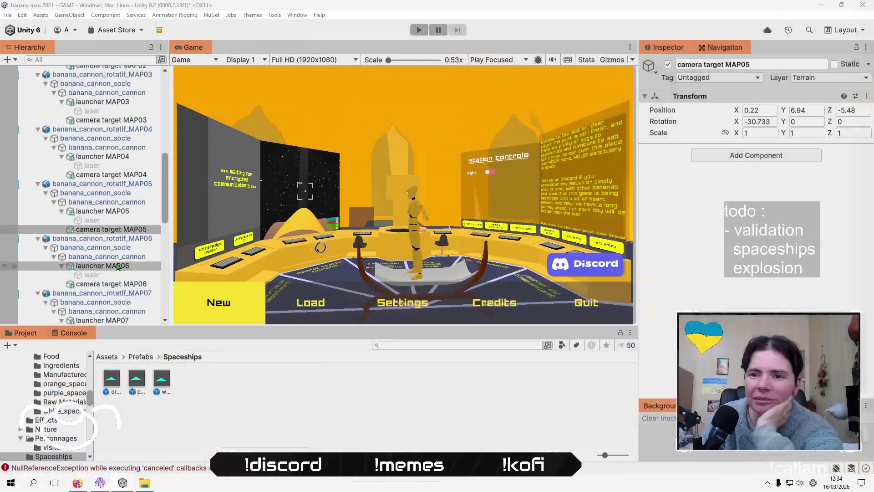
left_click(124, 218)
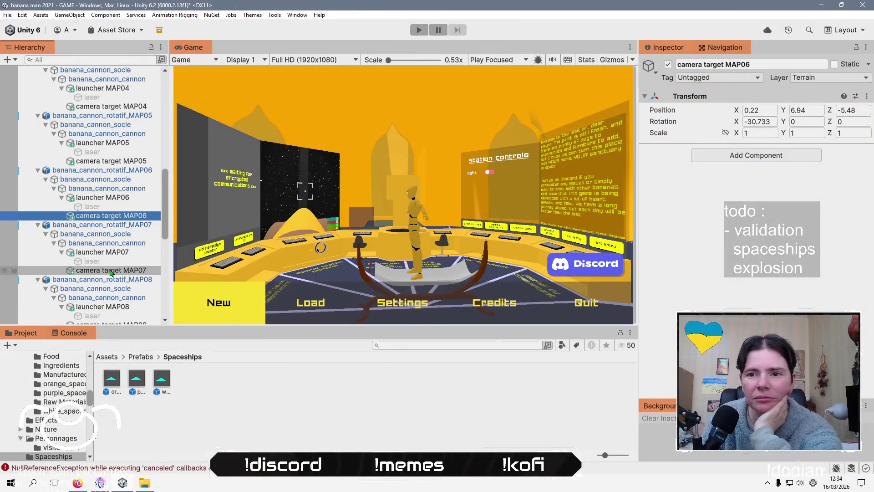
left_click(111, 271)
scroll(110, 271, "down", 4)
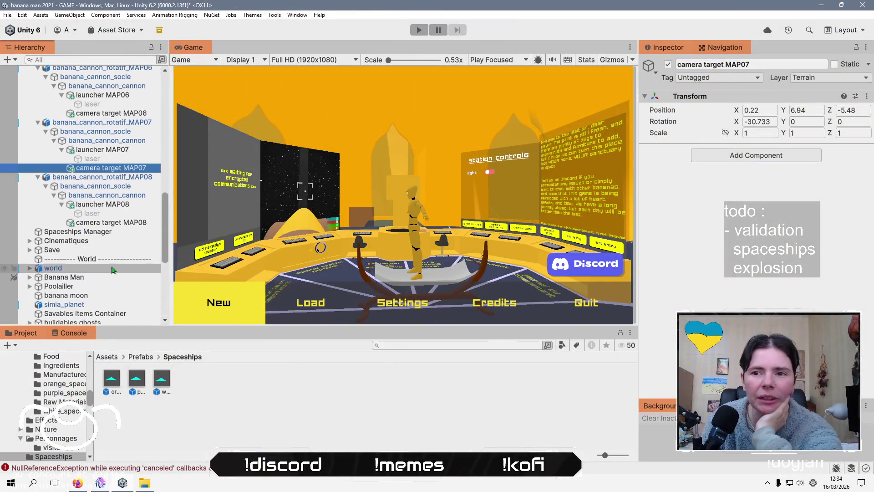
left_click(43, 222)
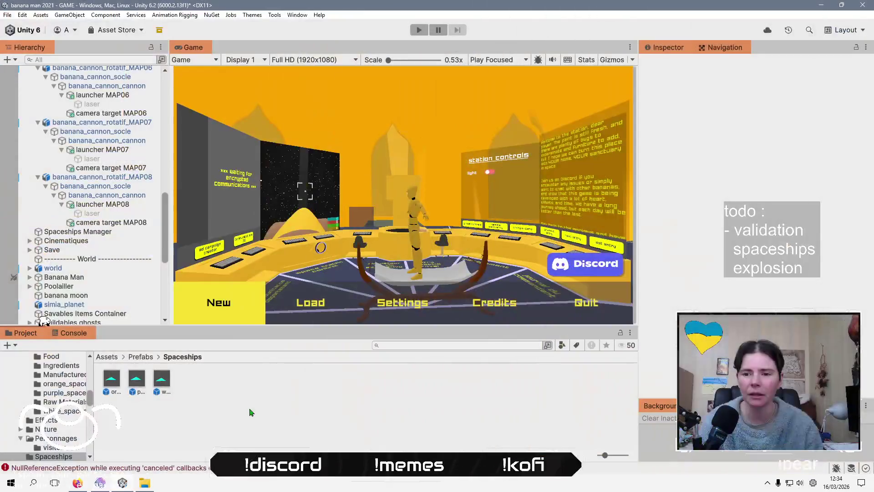
Read the 'canceled' callback and ShowLaser NullReferenceException traces, clear the console, return to Spaceships folder.
left_click(61, 336)
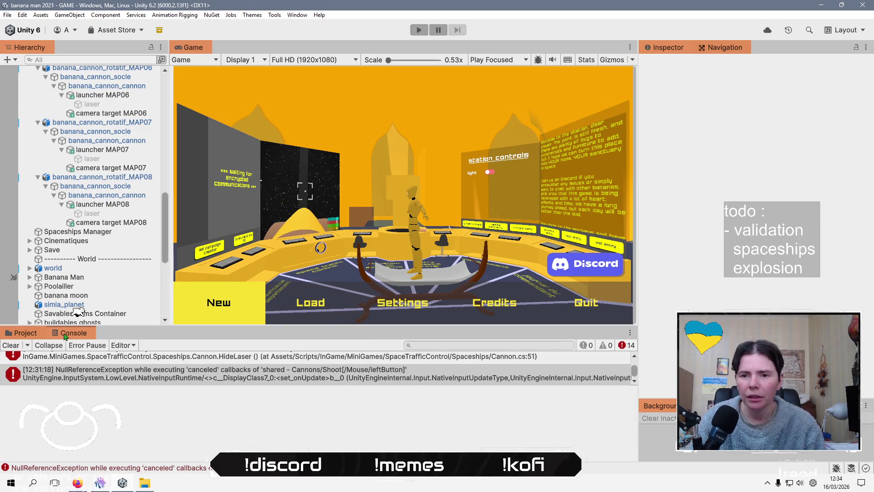
scroll(228, 381, "up", 1)
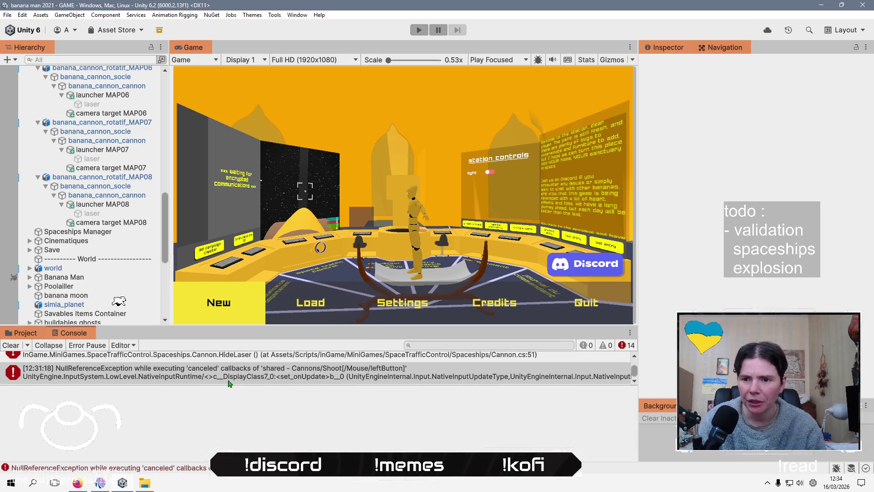
left_click(239, 379)
scroll(241, 379, "up", 2)
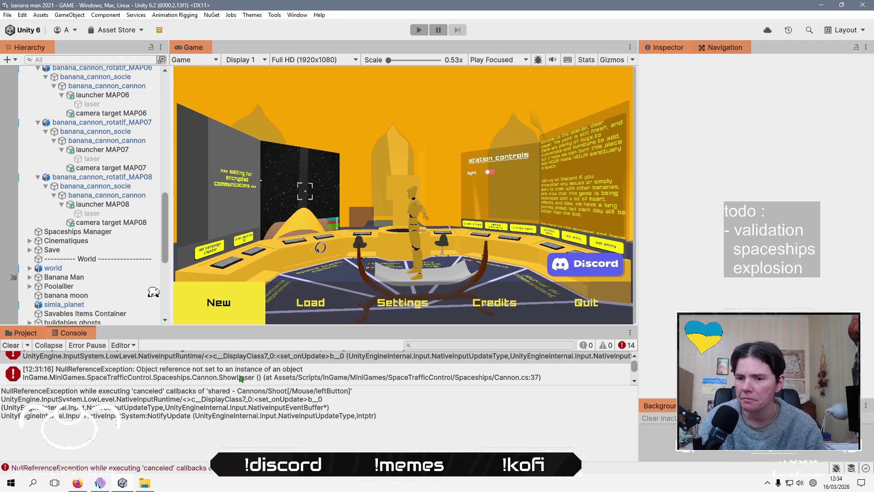
left_click(242, 378)
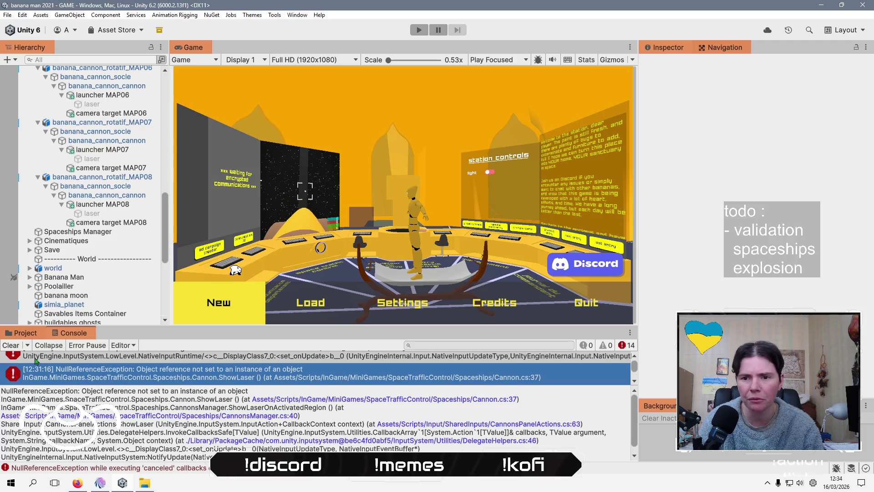
left_click(14, 345)
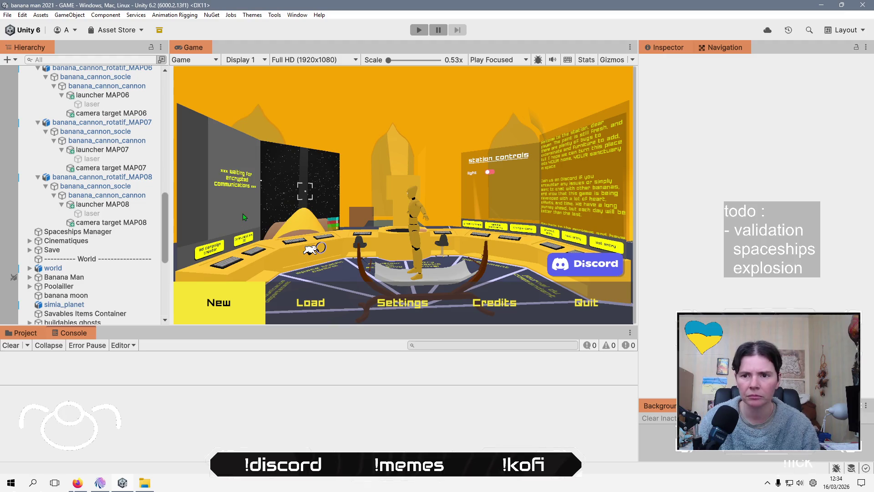
left_click(23, 333)
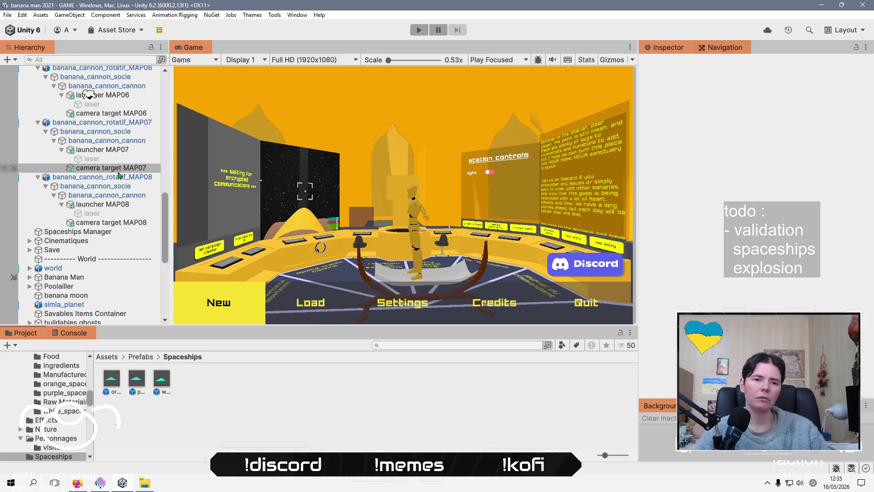
Inspect the Cannons Manager and collapse its child objects.
scroll(121, 178, "down", 5)
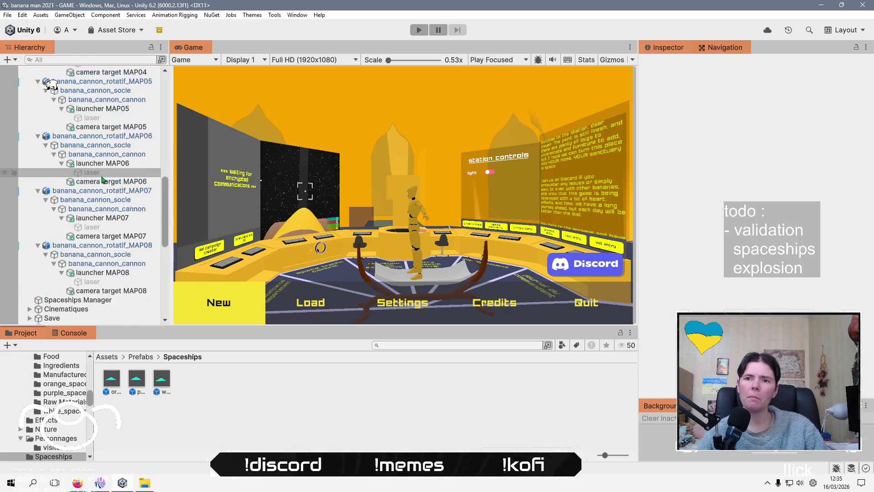
scroll(131, 198, "up", 12)
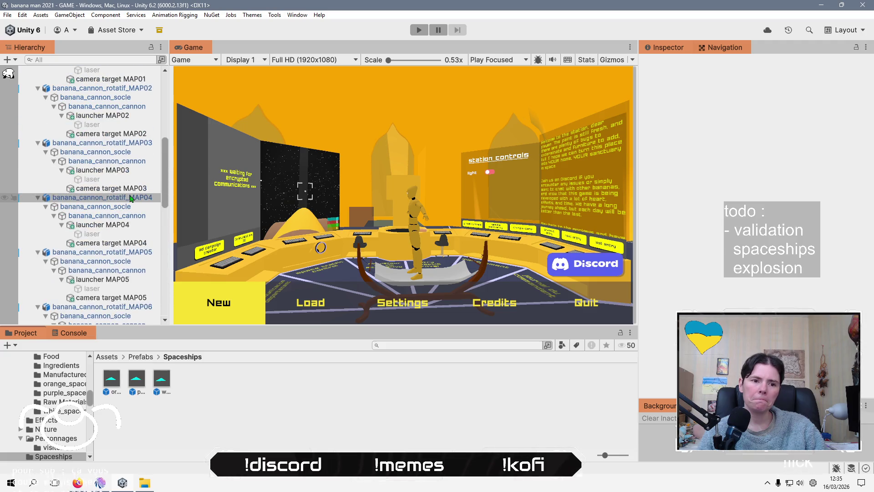
scroll(130, 198, "up", 10)
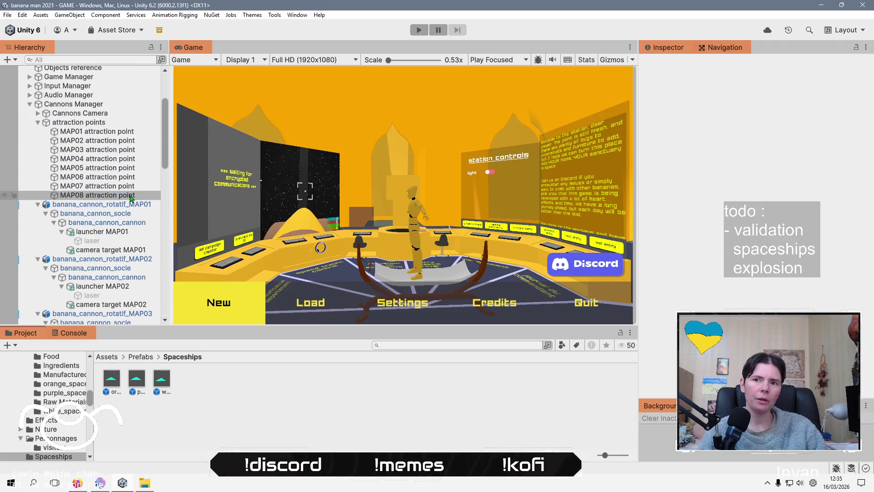
left_click(24, 210)
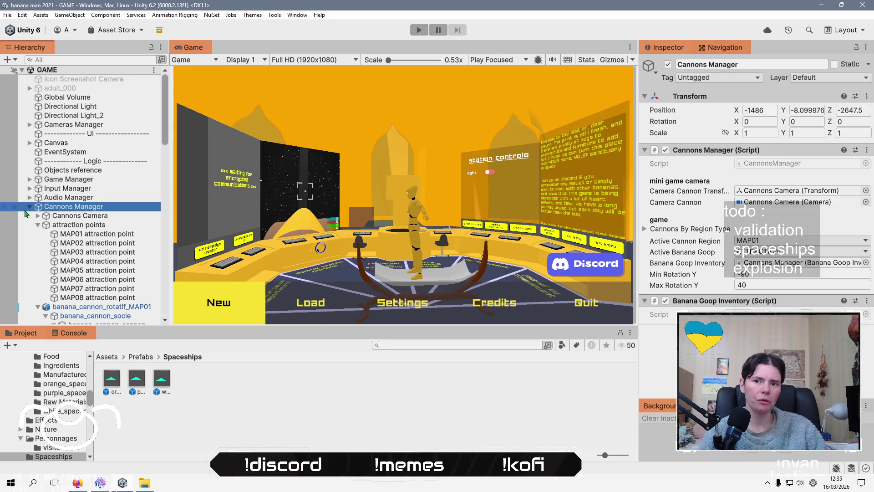
left_click(28, 210)
scroll(38, 230, "down", 7)
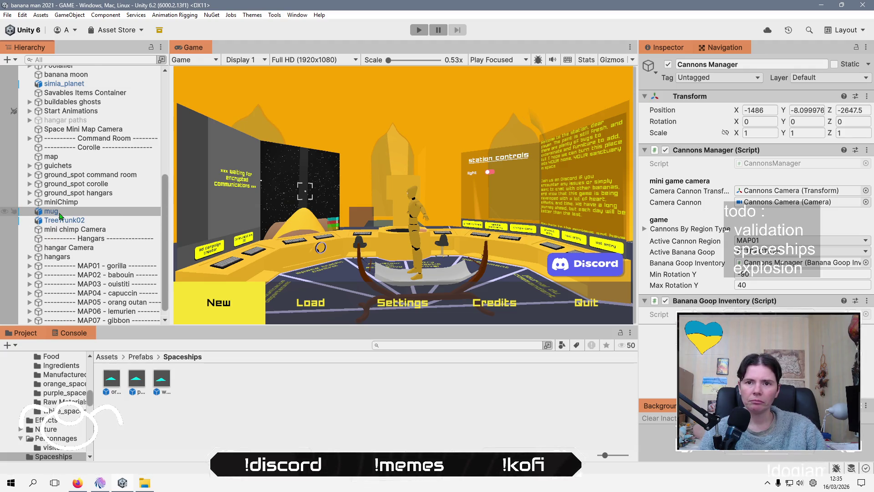
scroll(59, 215, "up", 4)
Inspect the dome's collider, dome glass and world object, then enter play mode.
left_click(29, 150)
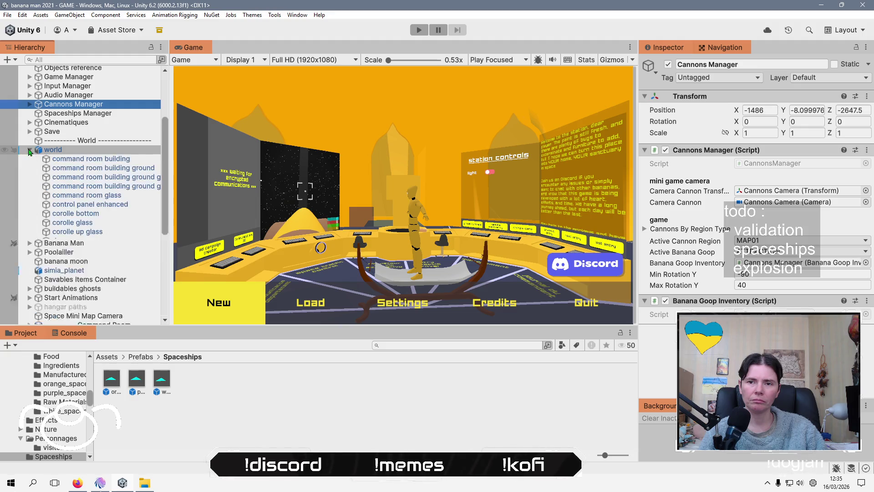
left_click(113, 244)
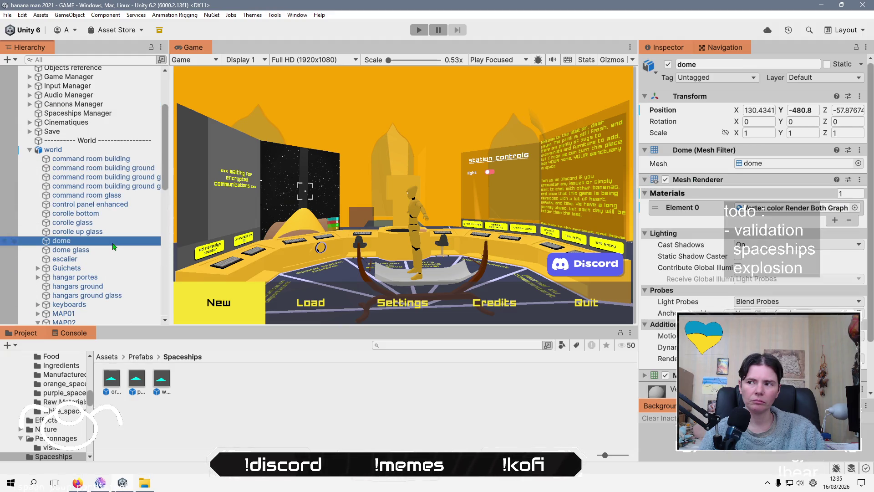
scroll(771, 264, "down", 3)
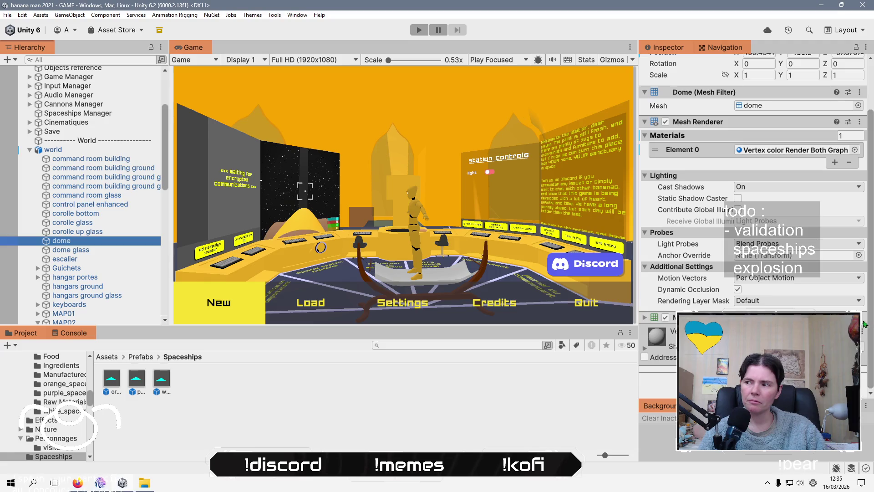
left_click(645, 318)
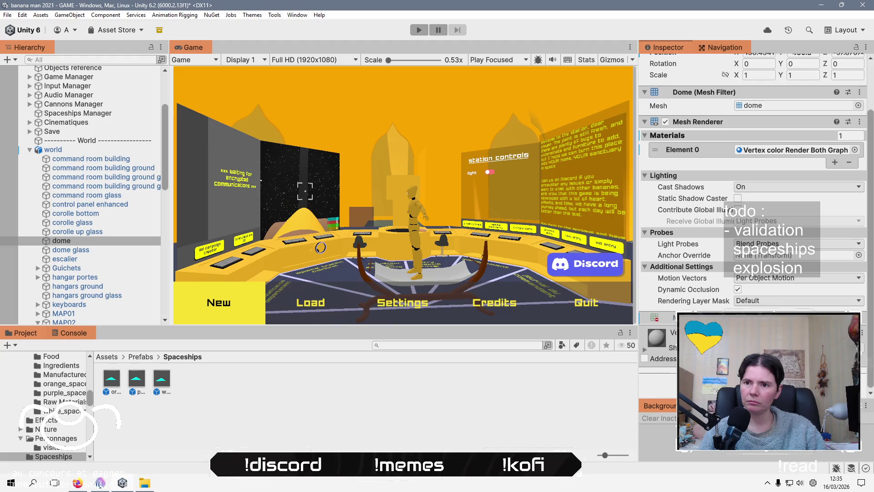
left_click(115, 250)
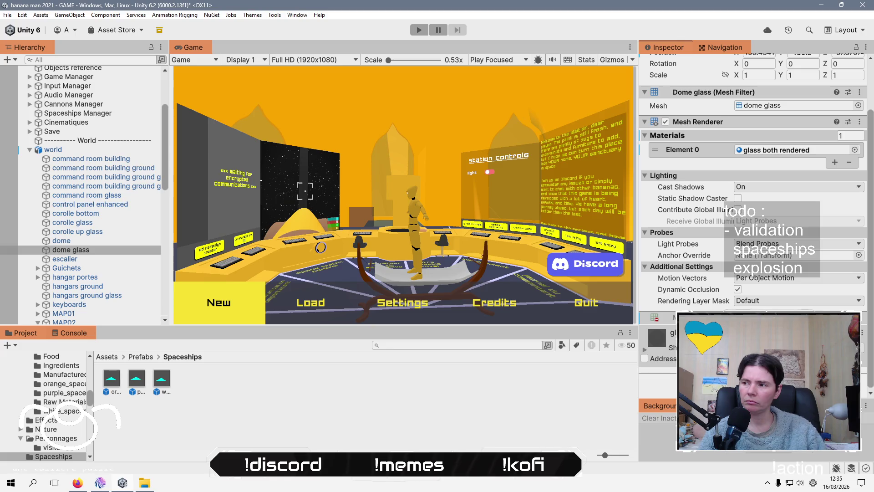
left_click(314, 423)
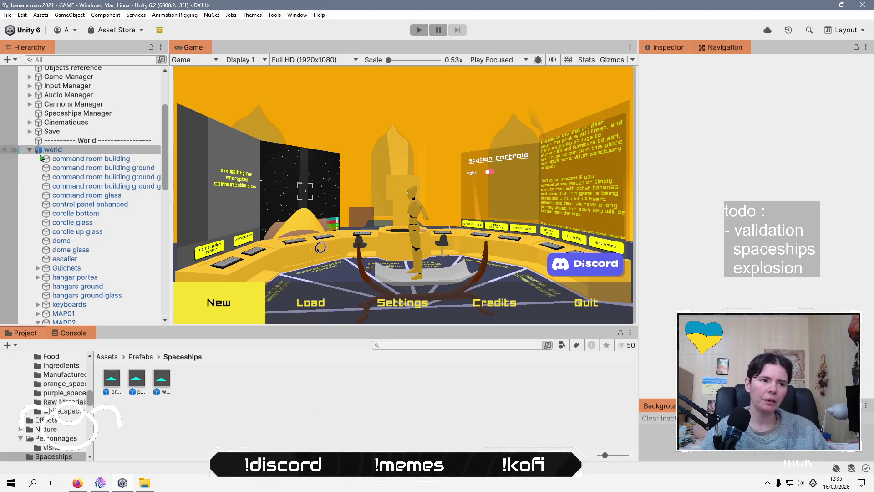
left_click(60, 154)
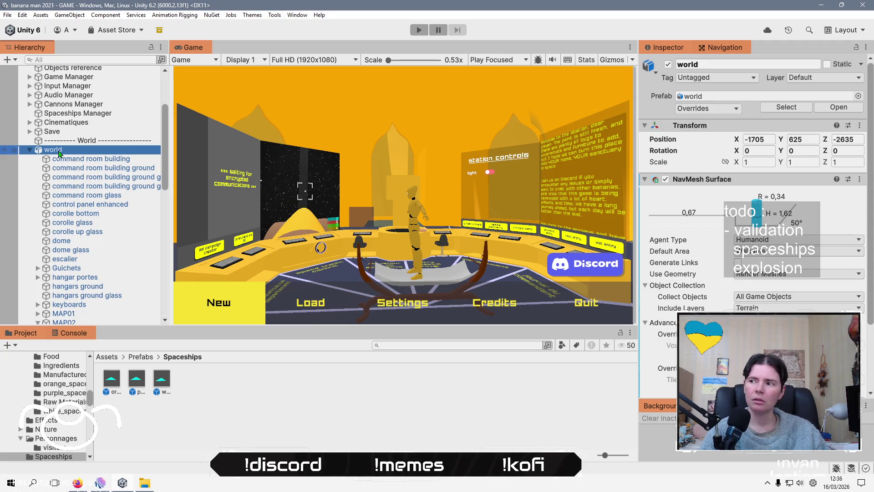
left_click(417, 32)
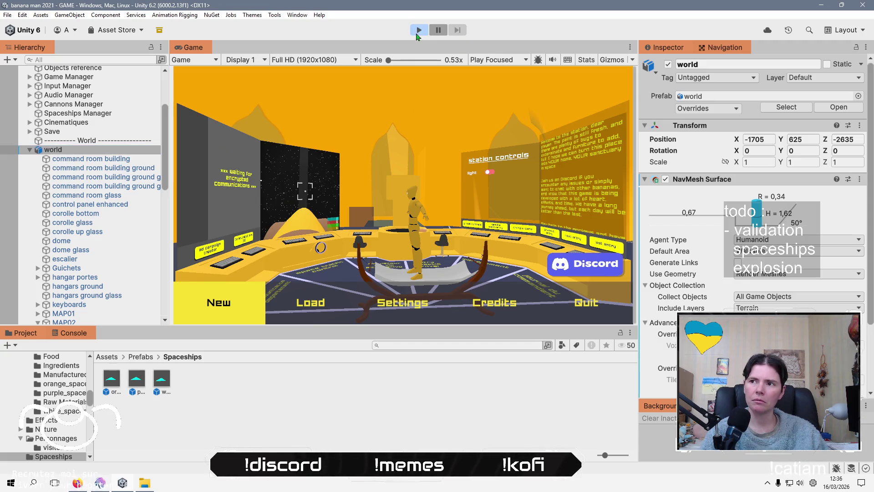
Load a saved game from the save selection menu.
key("alt+Tab")
key("alt+Tab")
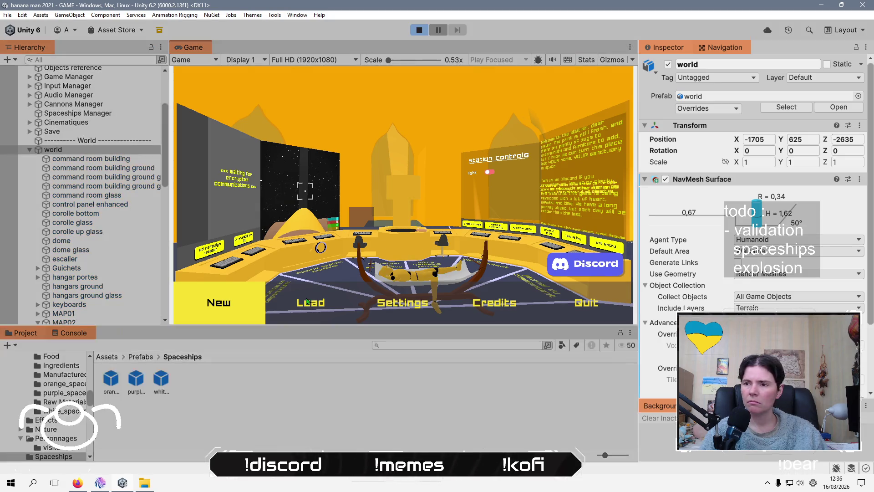
left_click(321, 309)
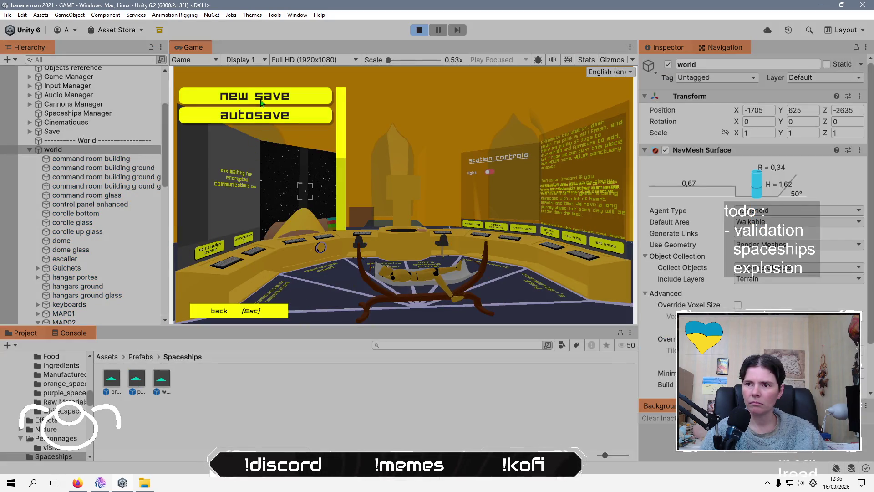
left_click(255, 96)
left_click(463, 260)
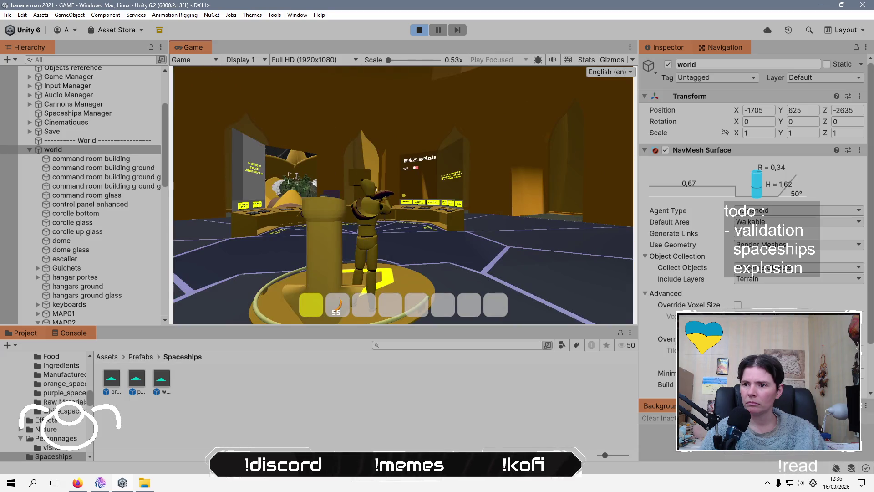
Run toward the control desks, equipping and throwing bananas on the way.
key("w")
key("w")
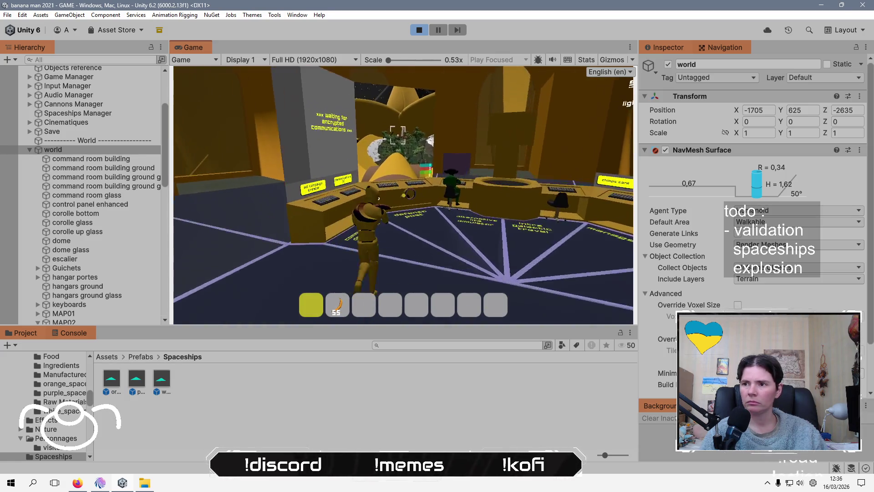
key("2")
left_click(385, 119)
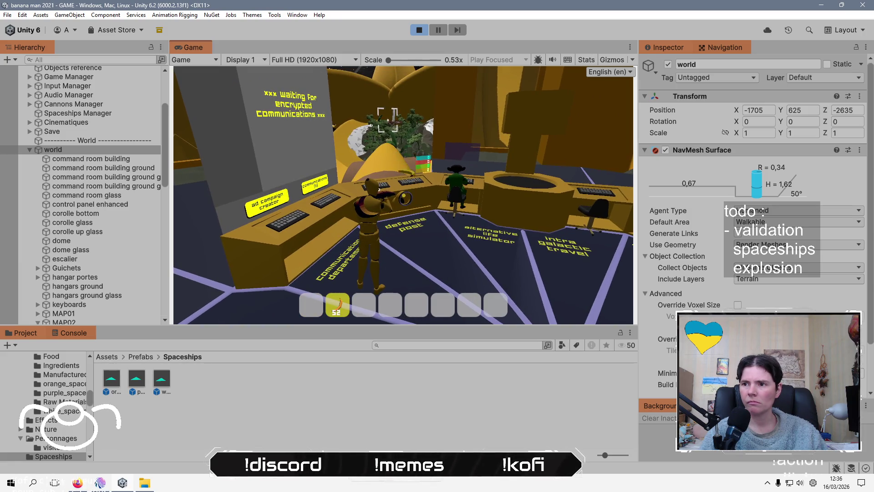
left_click(385, 101)
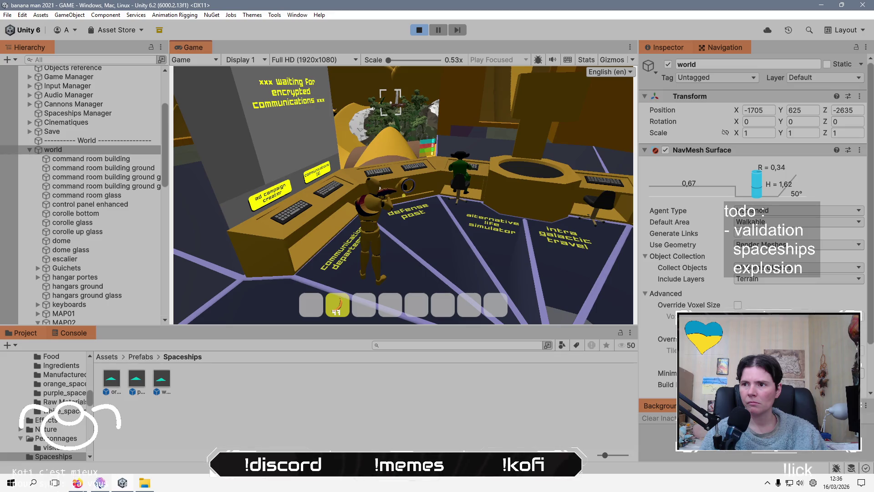
key("w")
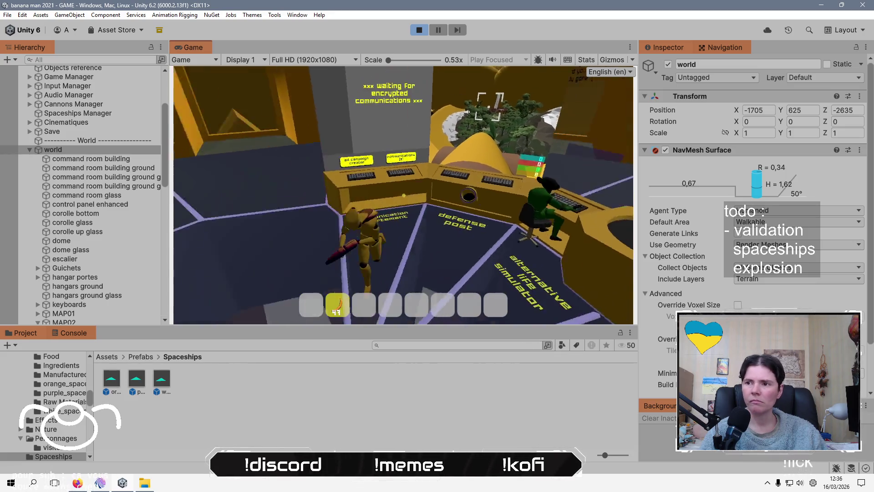
Use the communications terminal, take over the defense turret, fire a banana shot, then stop.
key("e")
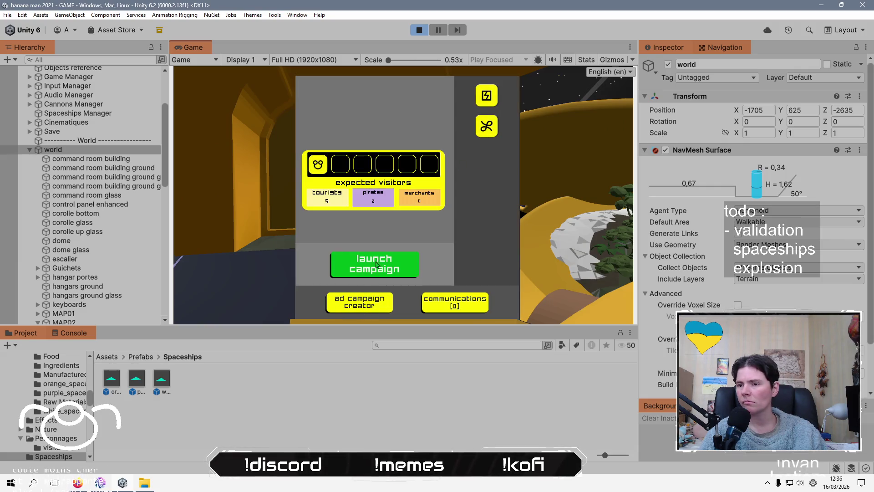
key("Escape")
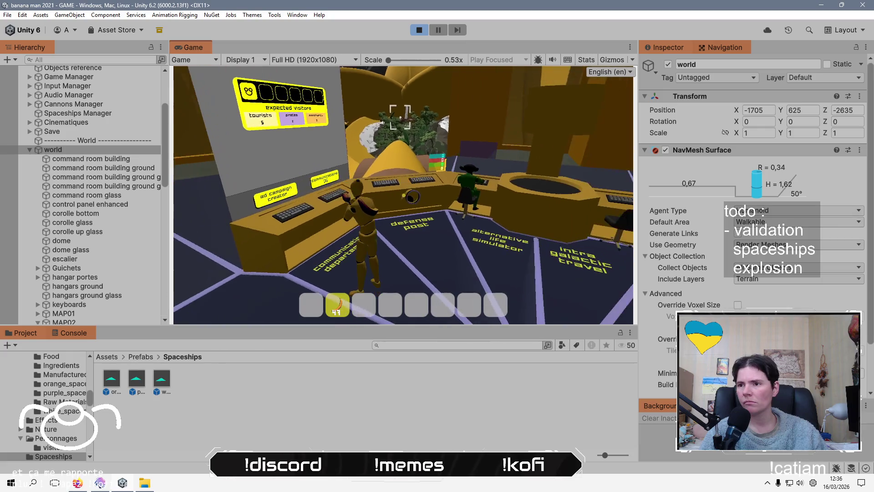
key("e")
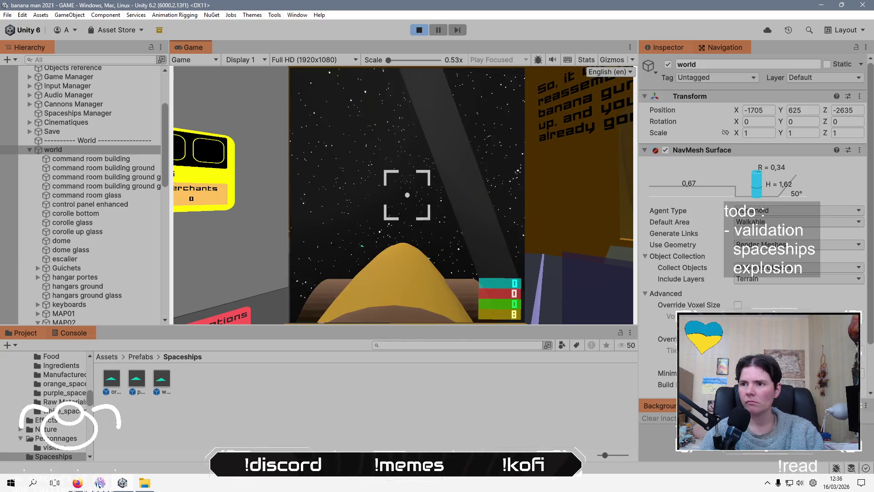
left_click(407, 195)
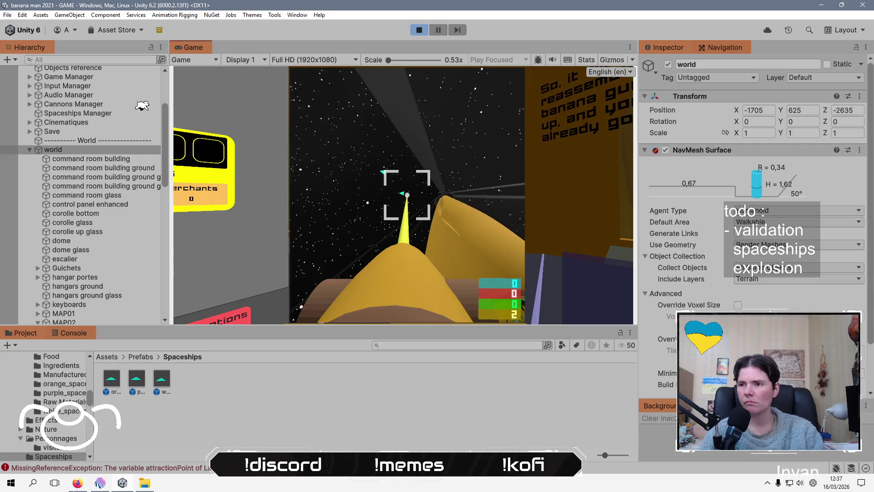
left_click(419, 30)
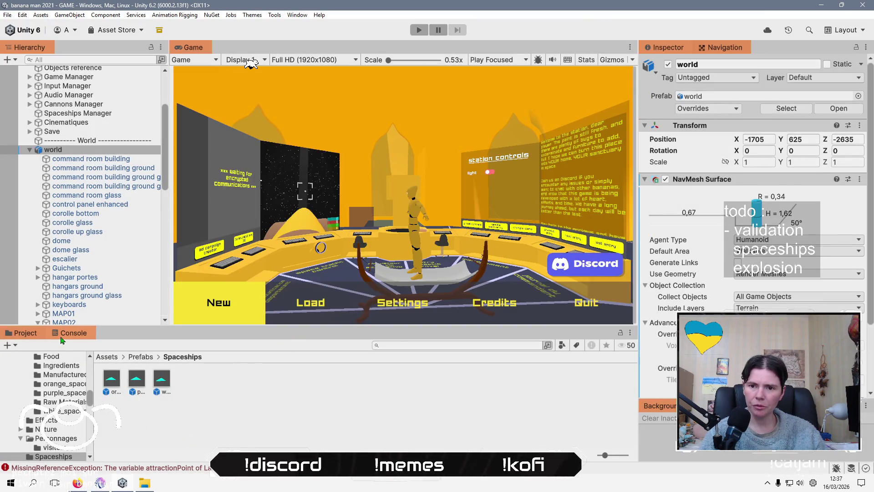
Open the attractionPoint MissingReferenceException's trace and jump to SpaceshipDebrisBehaviour.cs line 59.
left_click(205, 459)
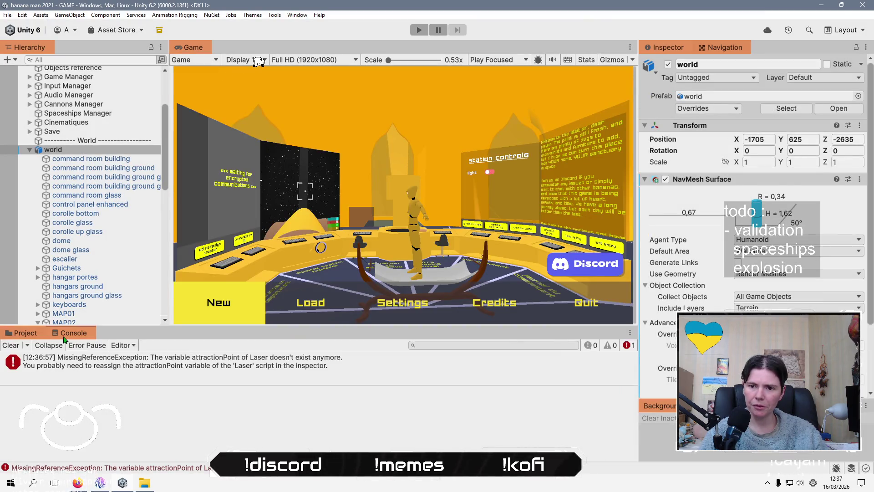
left_click(136, 365)
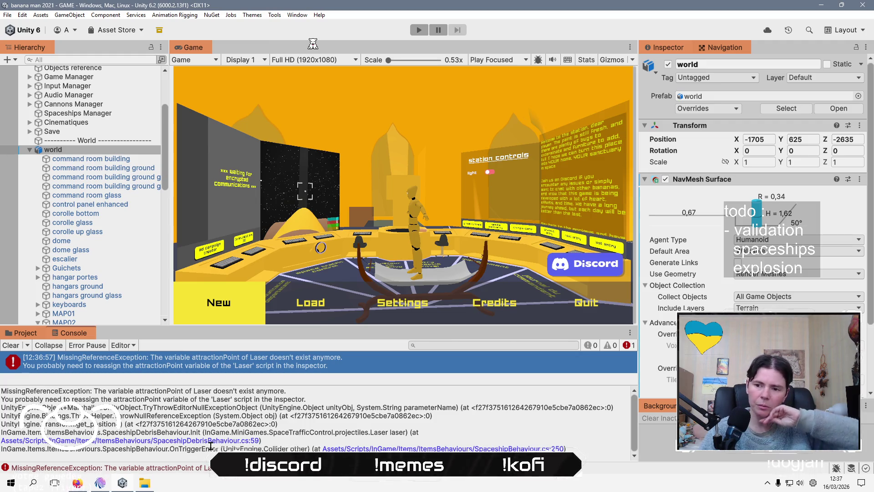
left_click(219, 441)
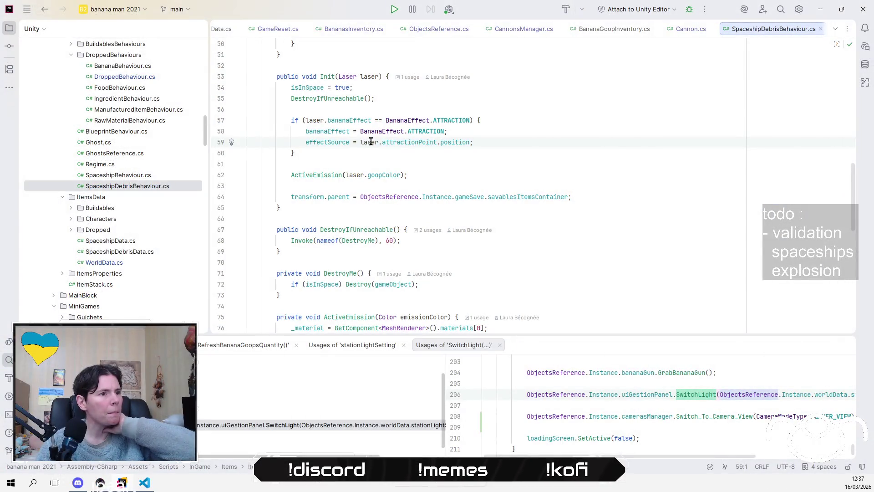
Check the laser reference on line 59, then enlarge Unity's Game view above the Console.
left_click(371, 142)
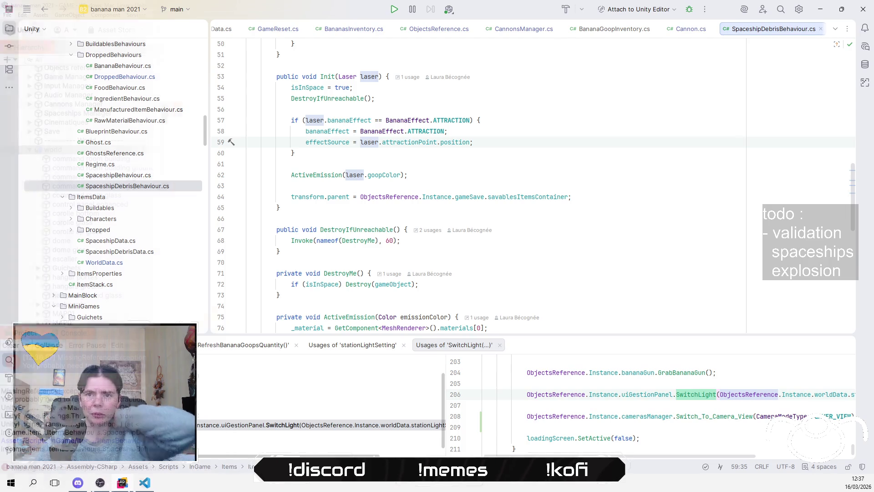
key("alt+Tab")
left_click_drag(364, 323, 363, 354)
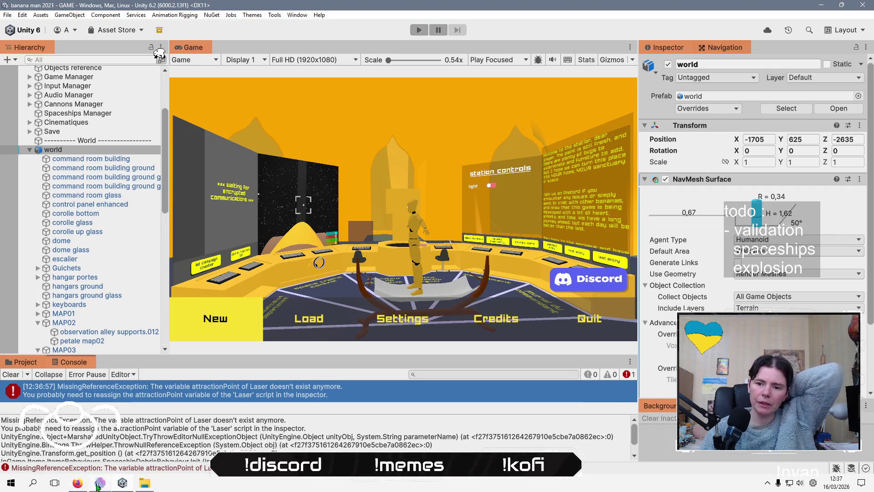
Open the Mix It Up chat window from the taskbar, then return to Unity's Inspector.
left_click(99, 484)
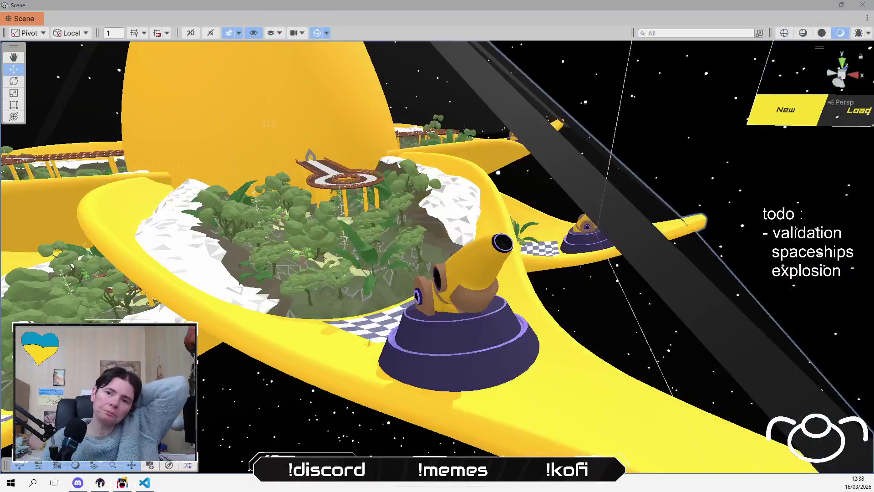
scroll(105, 228, "down", 5)
scroll(105, 240, "up", 8)
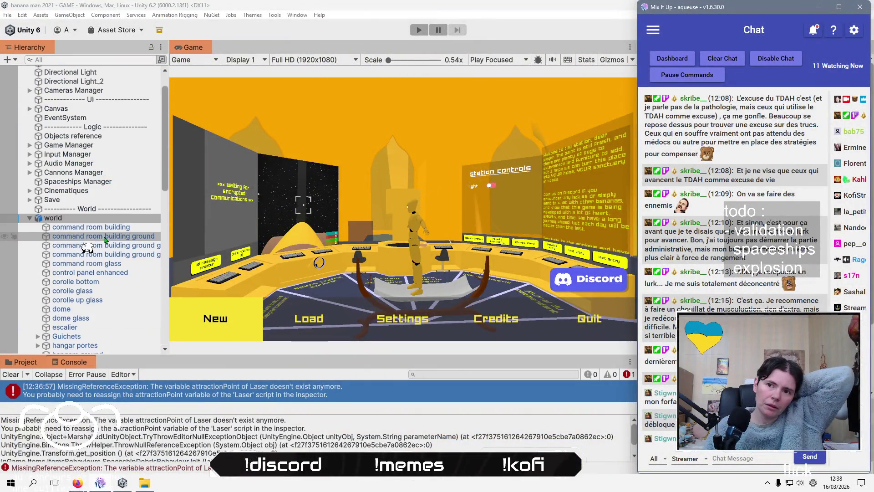
left_click(30, 173)
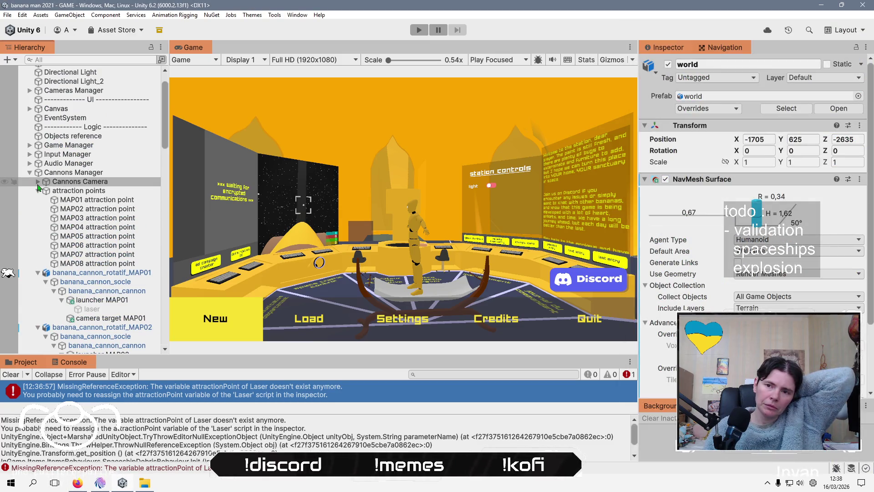
Select the laser object under banana_cannon_rotatif_MAP01 in the Cannons Manager hierarchy.
left_click(108, 309)
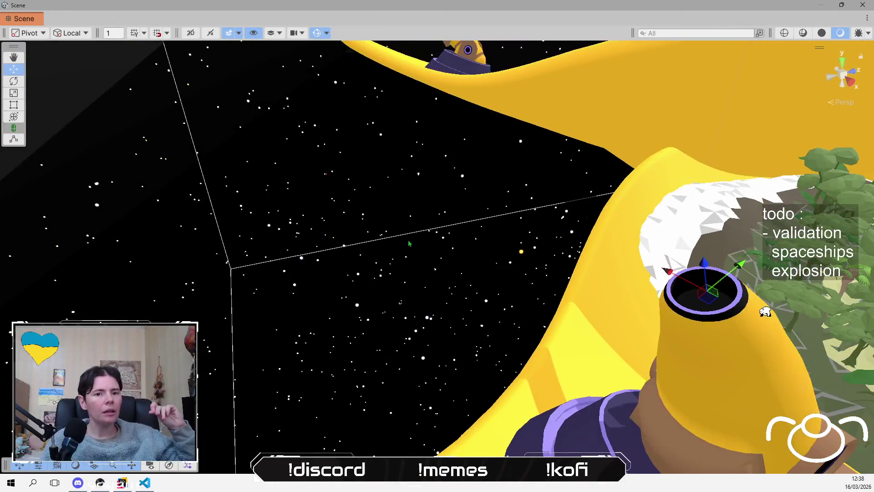
Frame the MAP01 laser, then orbit and zoom around the wing cannon to compare both cannons.
key("f")
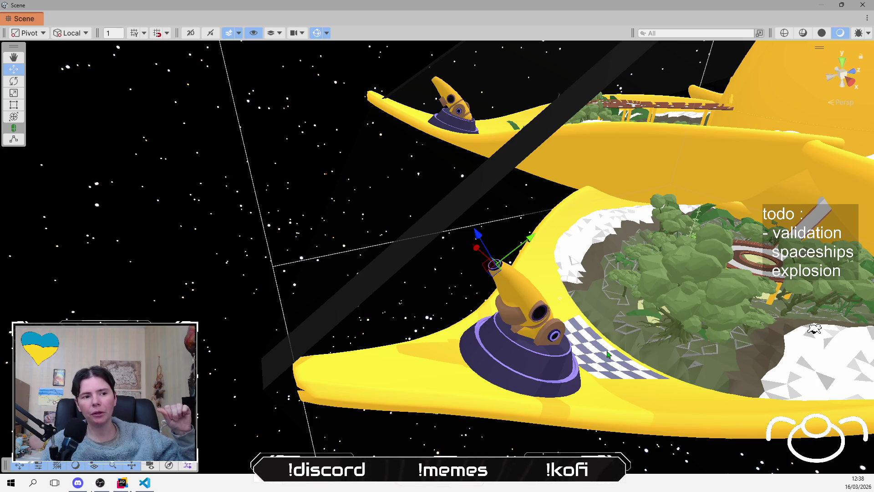
left_click_drag(608, 354, 275, 296)
left_click_drag(366, 311, 558, 323)
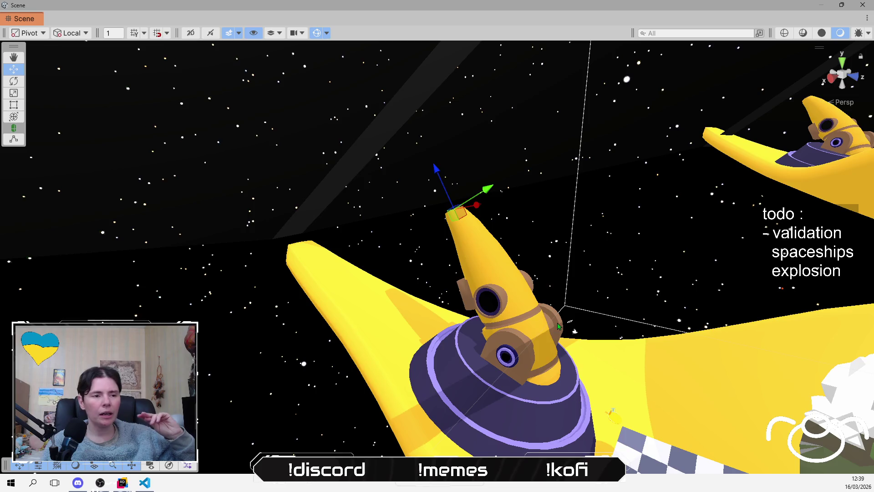
left_click_drag(558, 326, 580, 387)
scroll(580, 388, "up", 4)
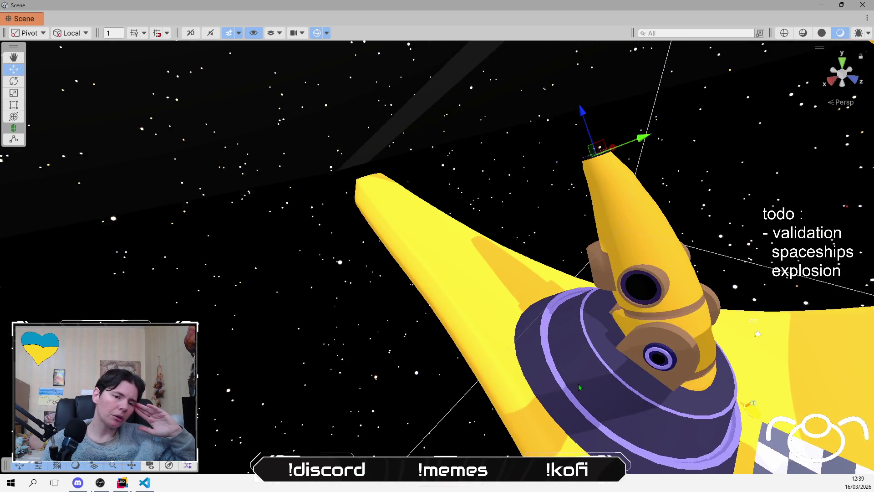
scroll(579, 387, "up", 1)
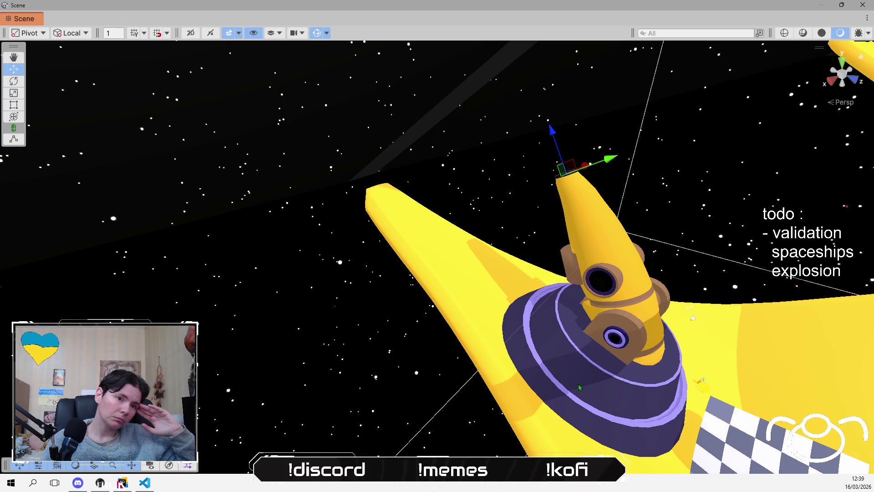
scroll(579, 387, "down", 8)
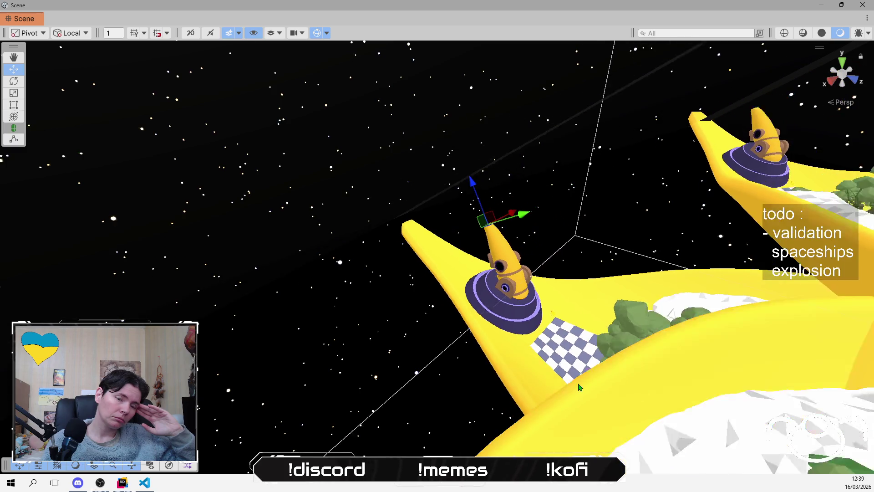
scroll(580, 388, "down", 3)
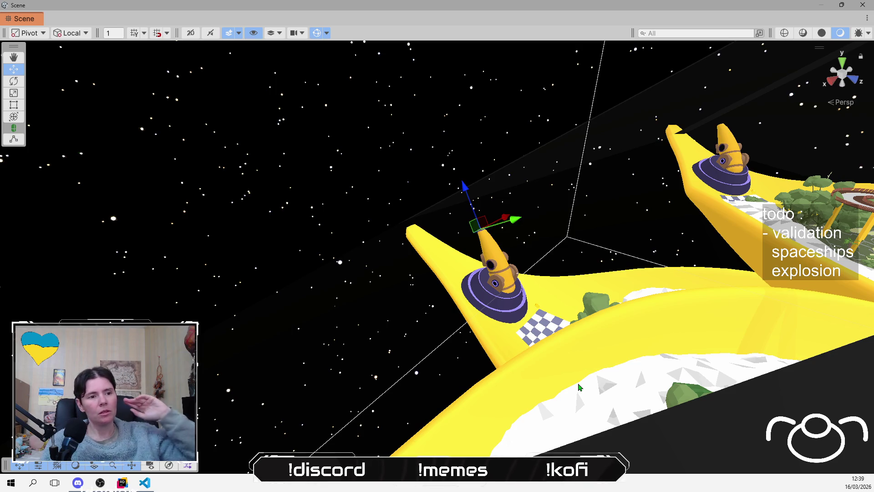
mouse_move(579, 387)
left_mouse_down()
mouse_move(607, 364)
mouse_move(617, 301)
left_mouse_up()
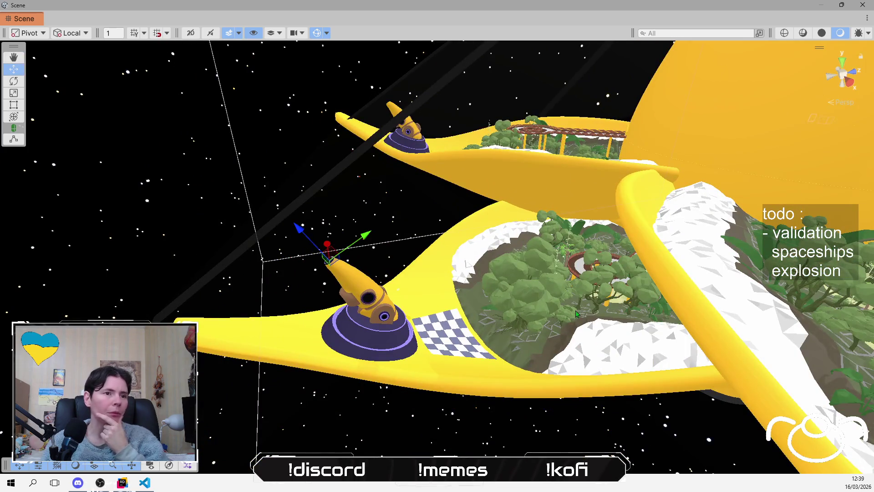